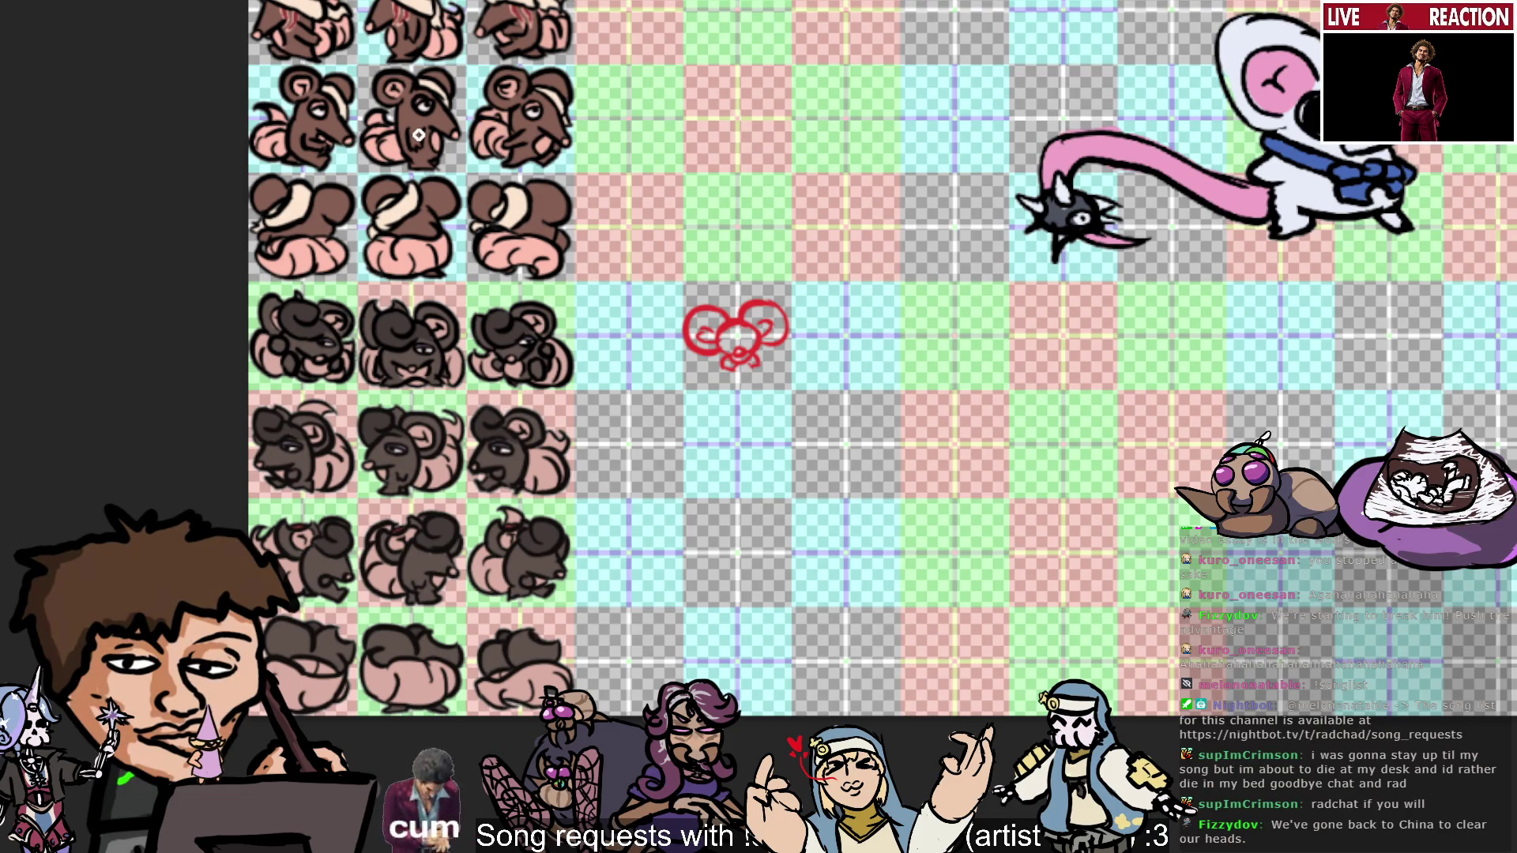
# Add two short red strokes along the bottom outline of the red mouse sketch
pyautogui.scroll(3, 419, 135)
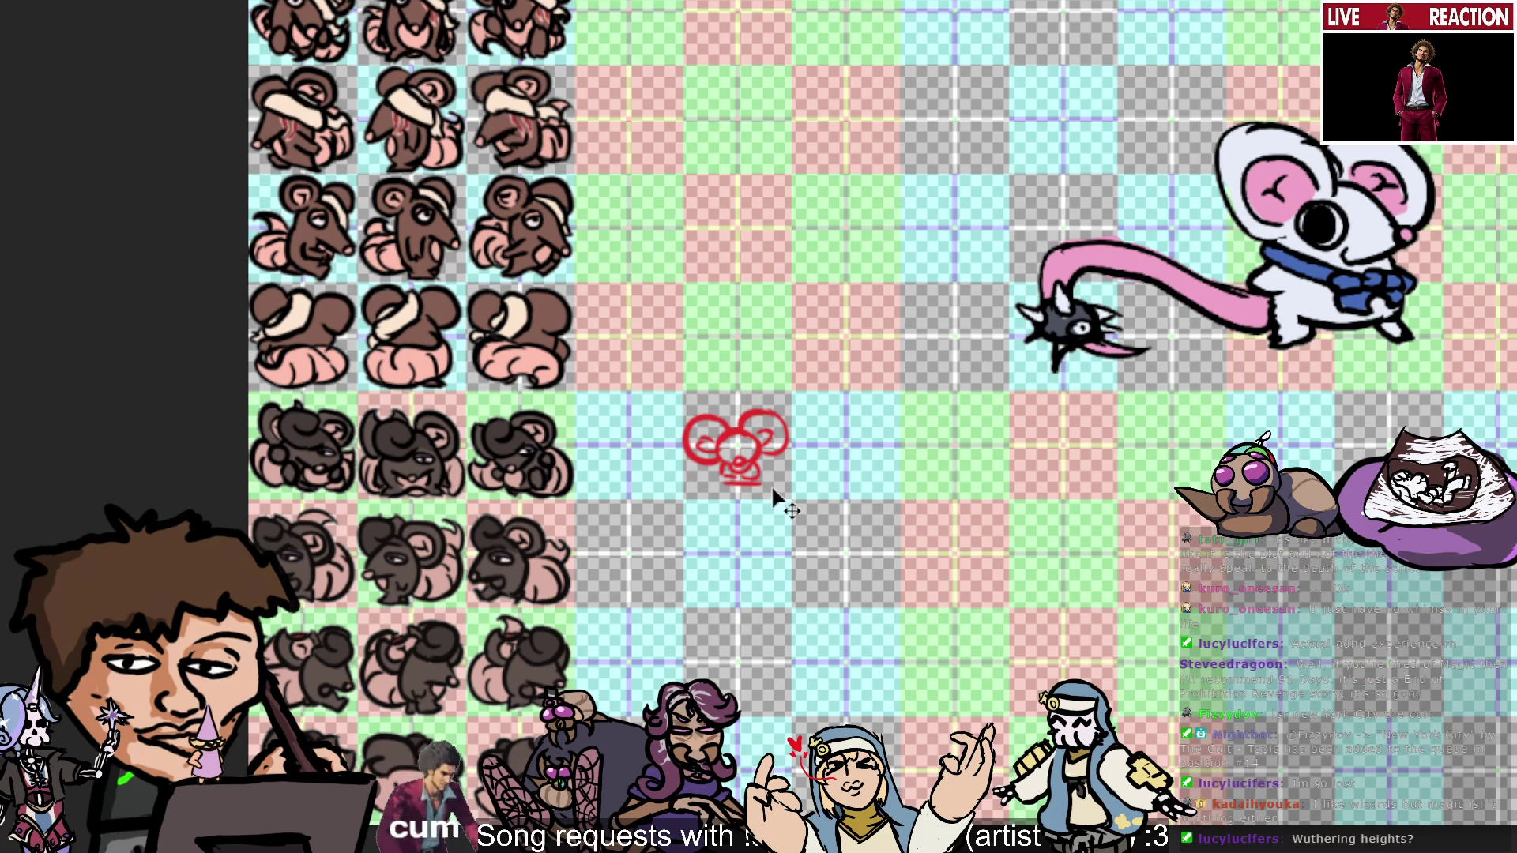
pyautogui.moveTo(754, 479); pyautogui.dragTo(711, 477)
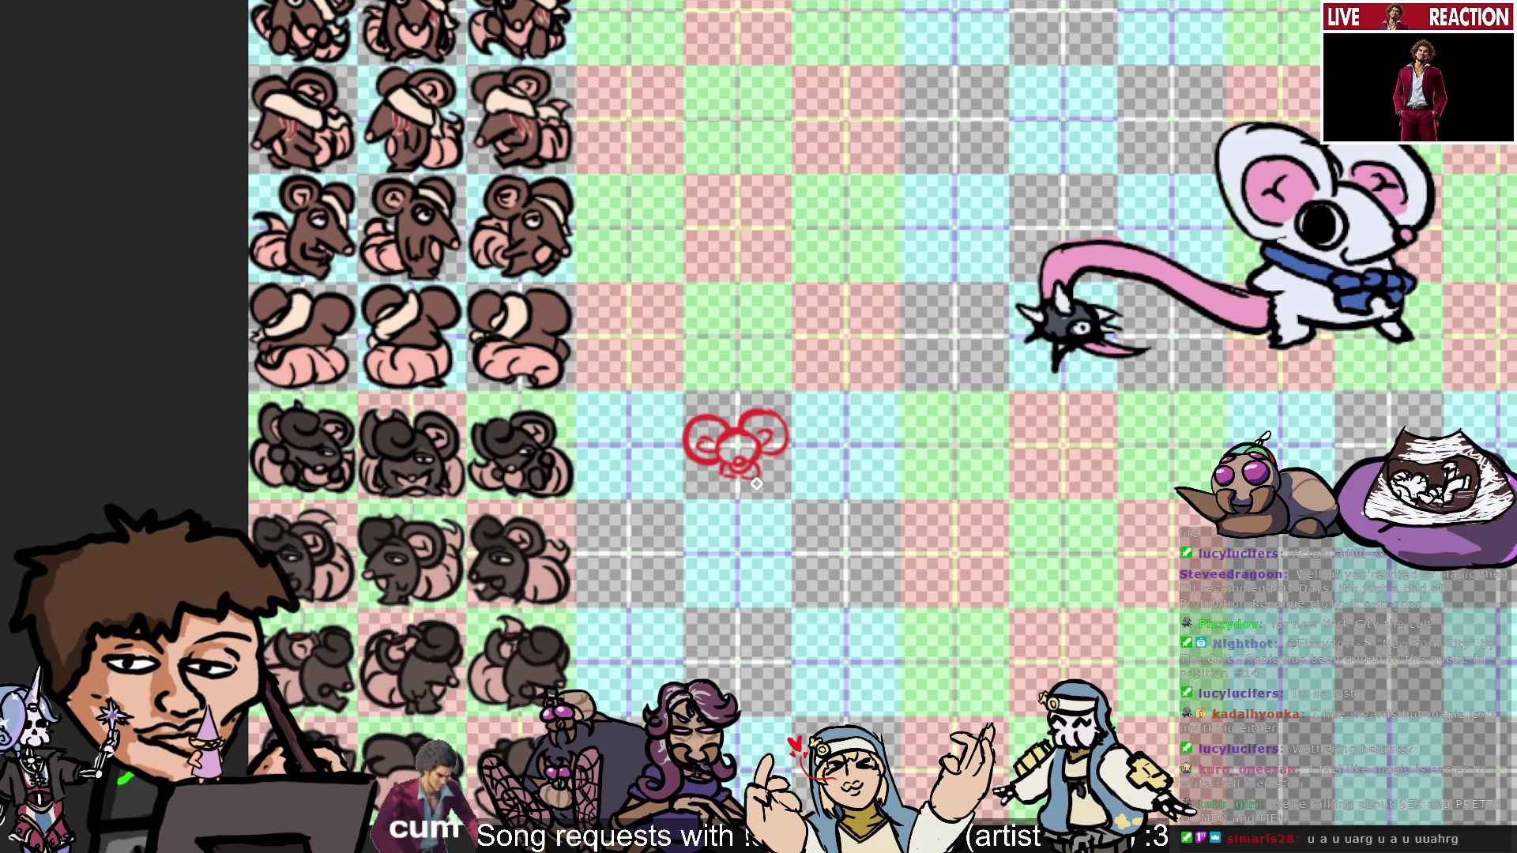
pyautogui.moveTo(723, 487); pyautogui.dragTo(748, 486)
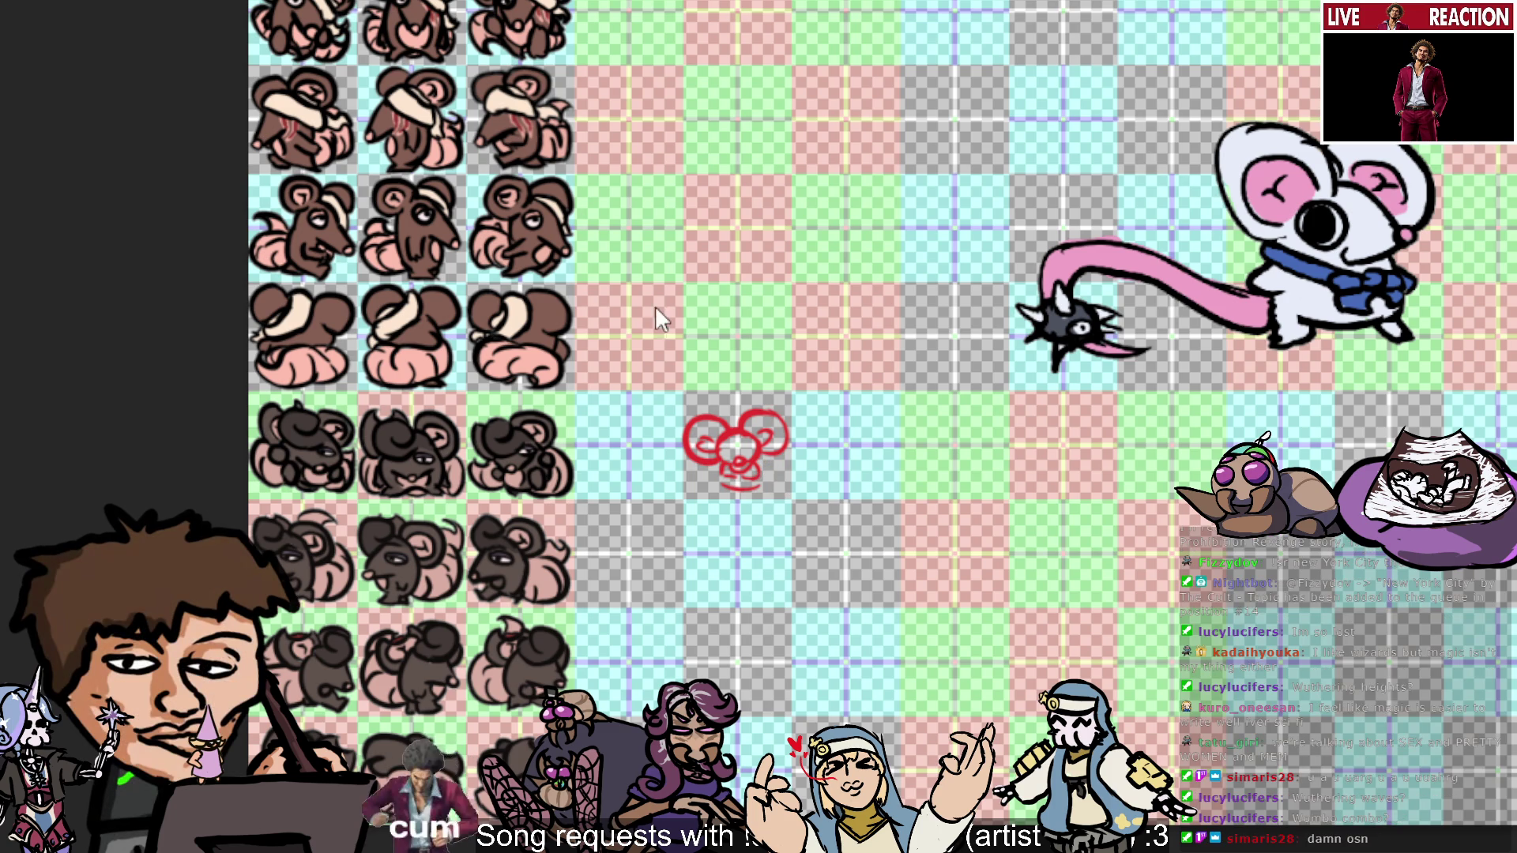
pyautogui.hotkey('ctrl', 't')
# Scale the red mouse sketch down toward its lower left and apply the transform
pyautogui.moveTo(787, 410); pyautogui.dragTo(764, 444)
pyautogui.press('Return')
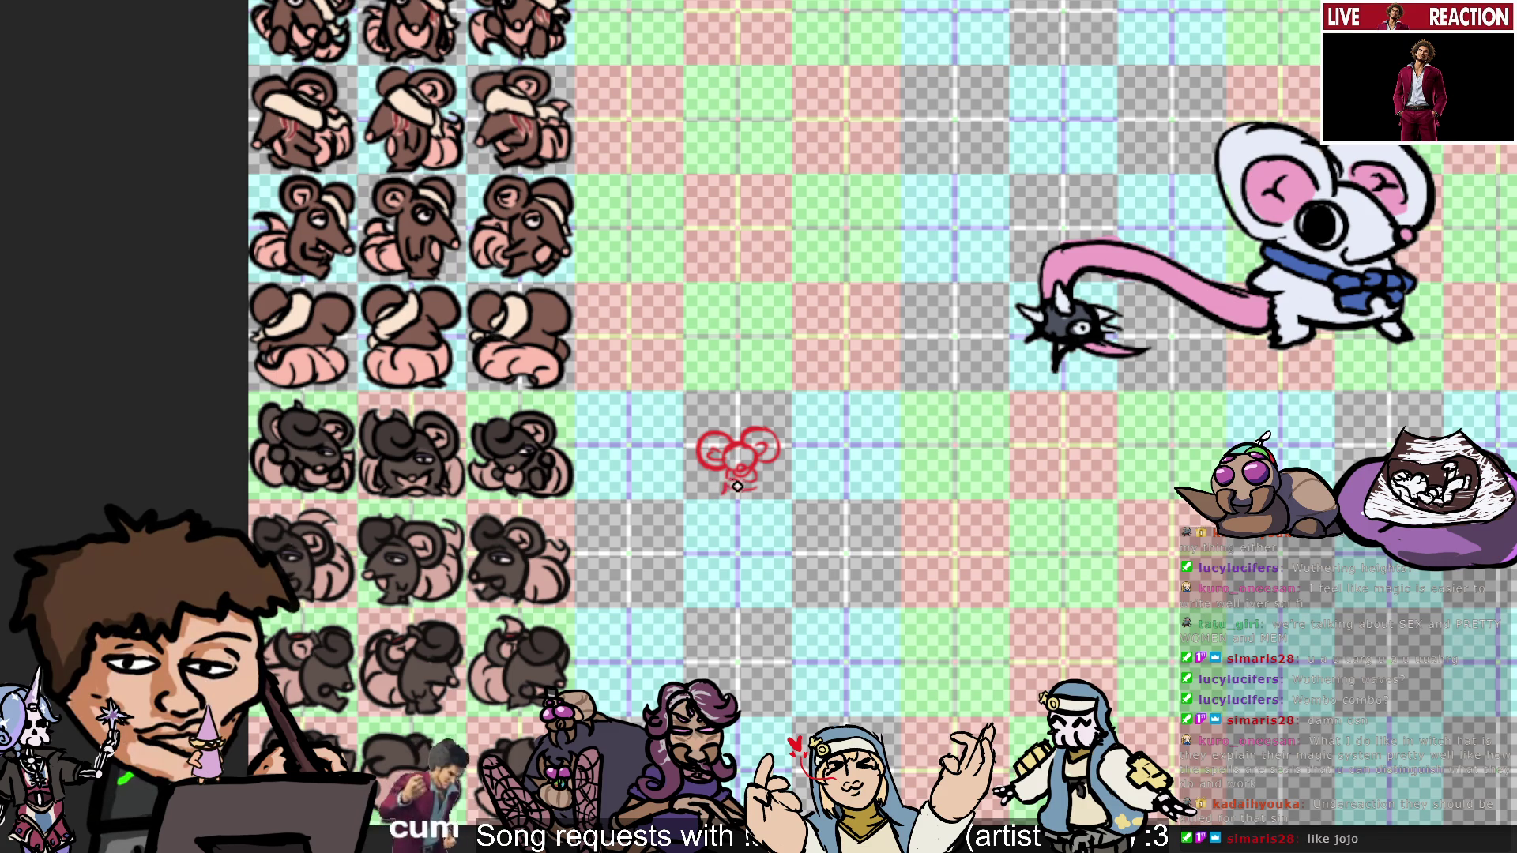
# Add a tail stroke to the red sketch, undo the fill scribble, and draw a curl above its head
pyautogui.moveTo(765, 476); pyautogui.dragTo(770, 497)
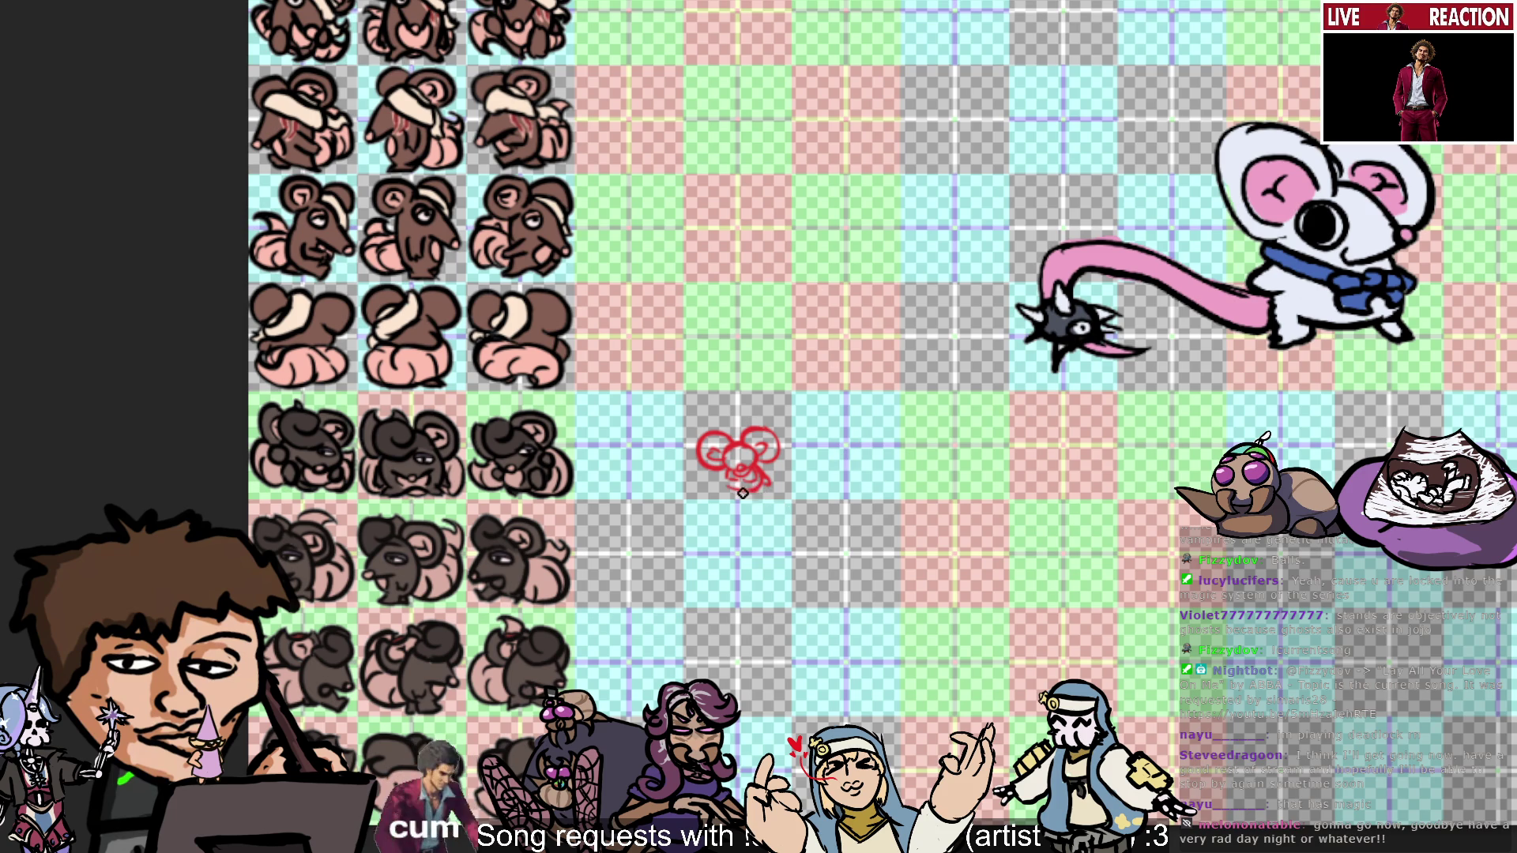
pyautogui.moveTo(737, 484); pyautogui.dragTo(723, 495)
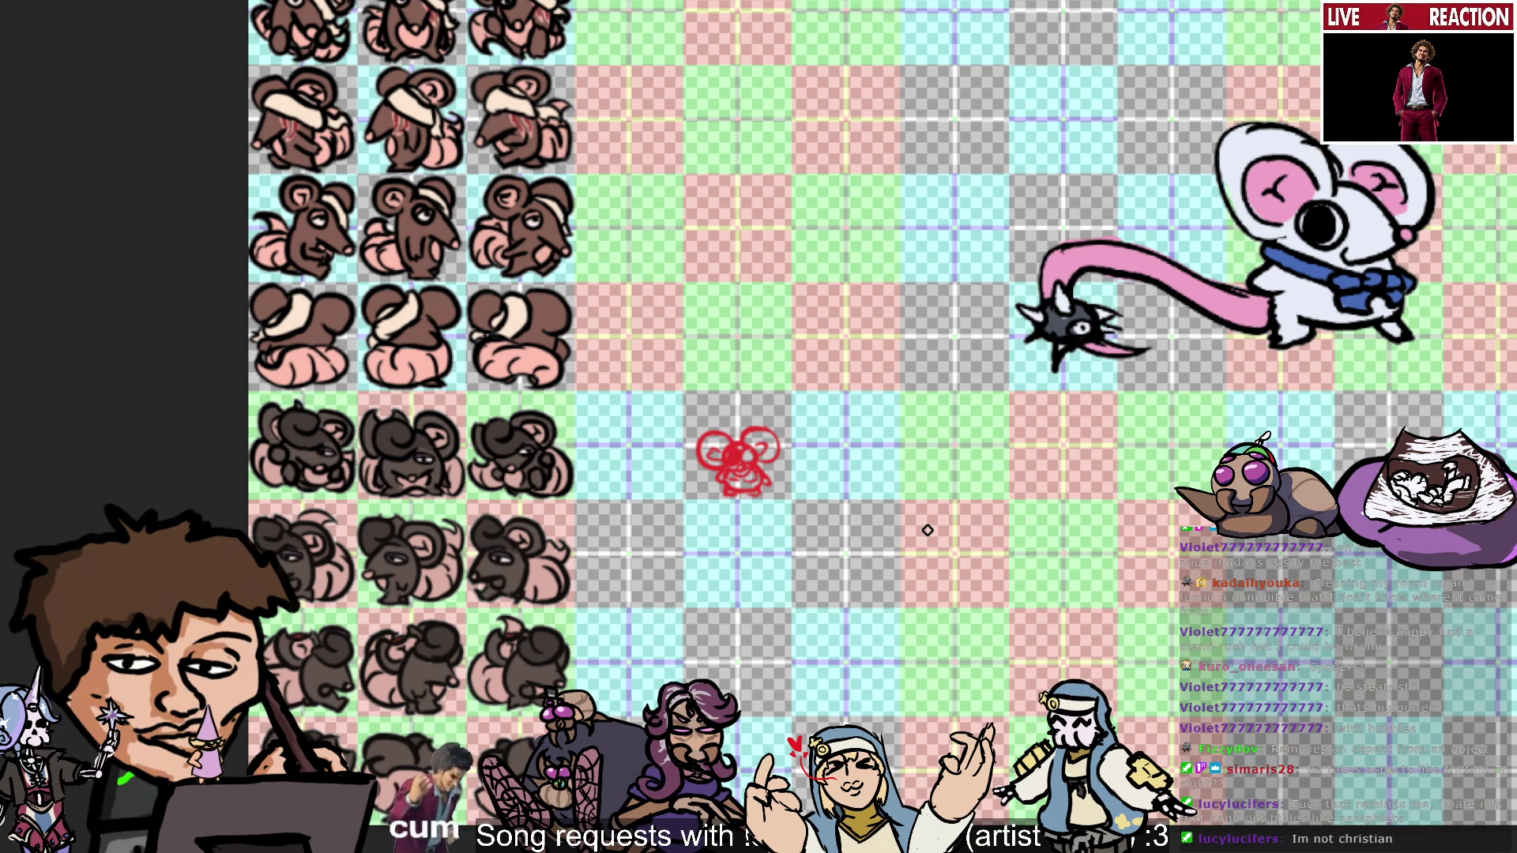
pyautogui.hotkey('ctrl', 'z')
pyautogui.hotkey('ctrl', 'z')
pyautogui.hotkey('ctrl', 'z')
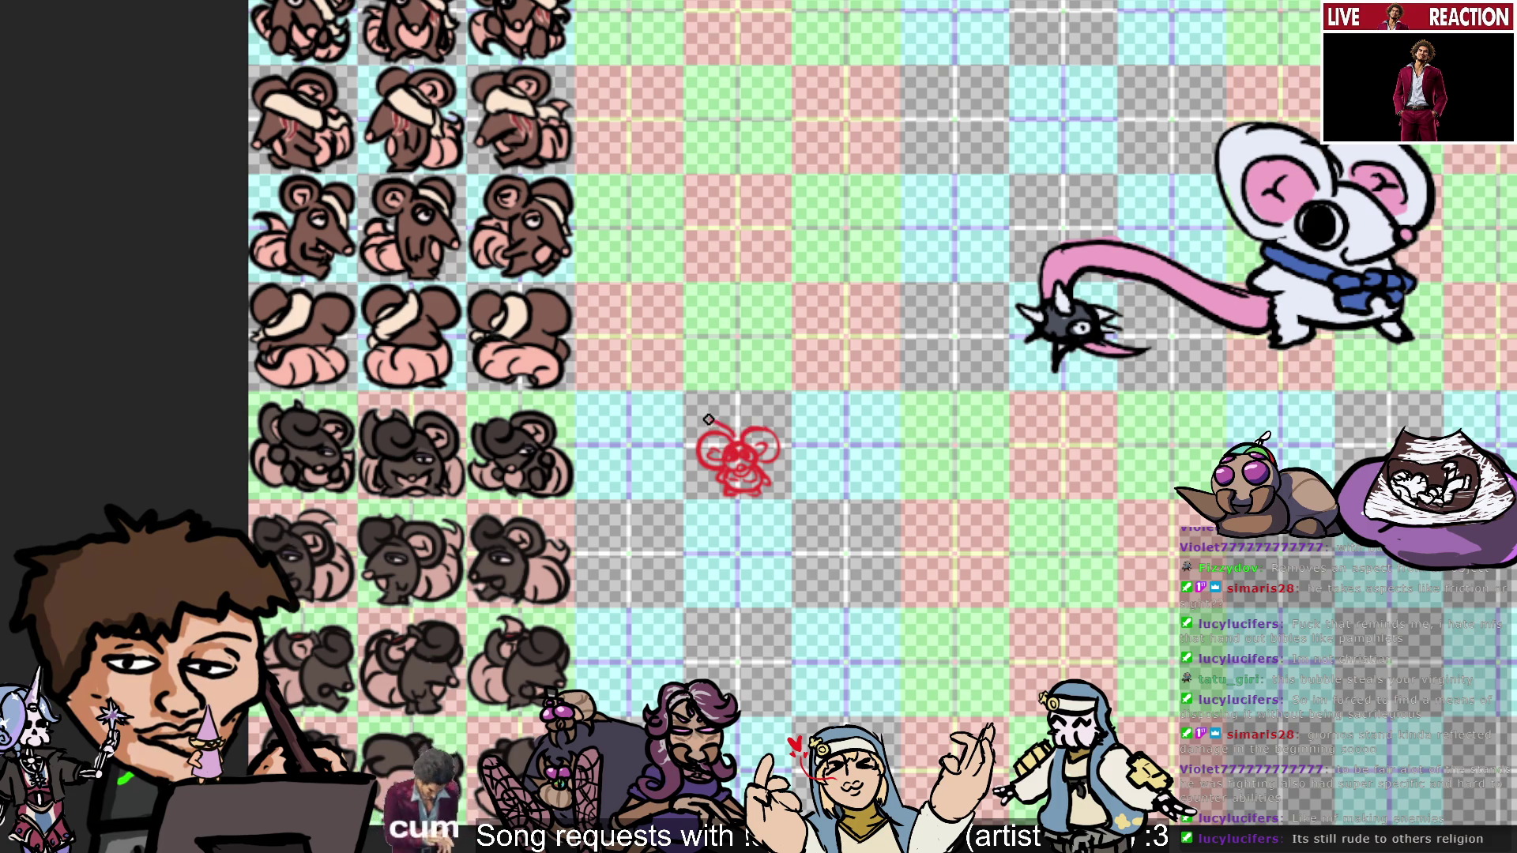
pyautogui.moveTo(717, 441); pyautogui.dragTo(755, 409)
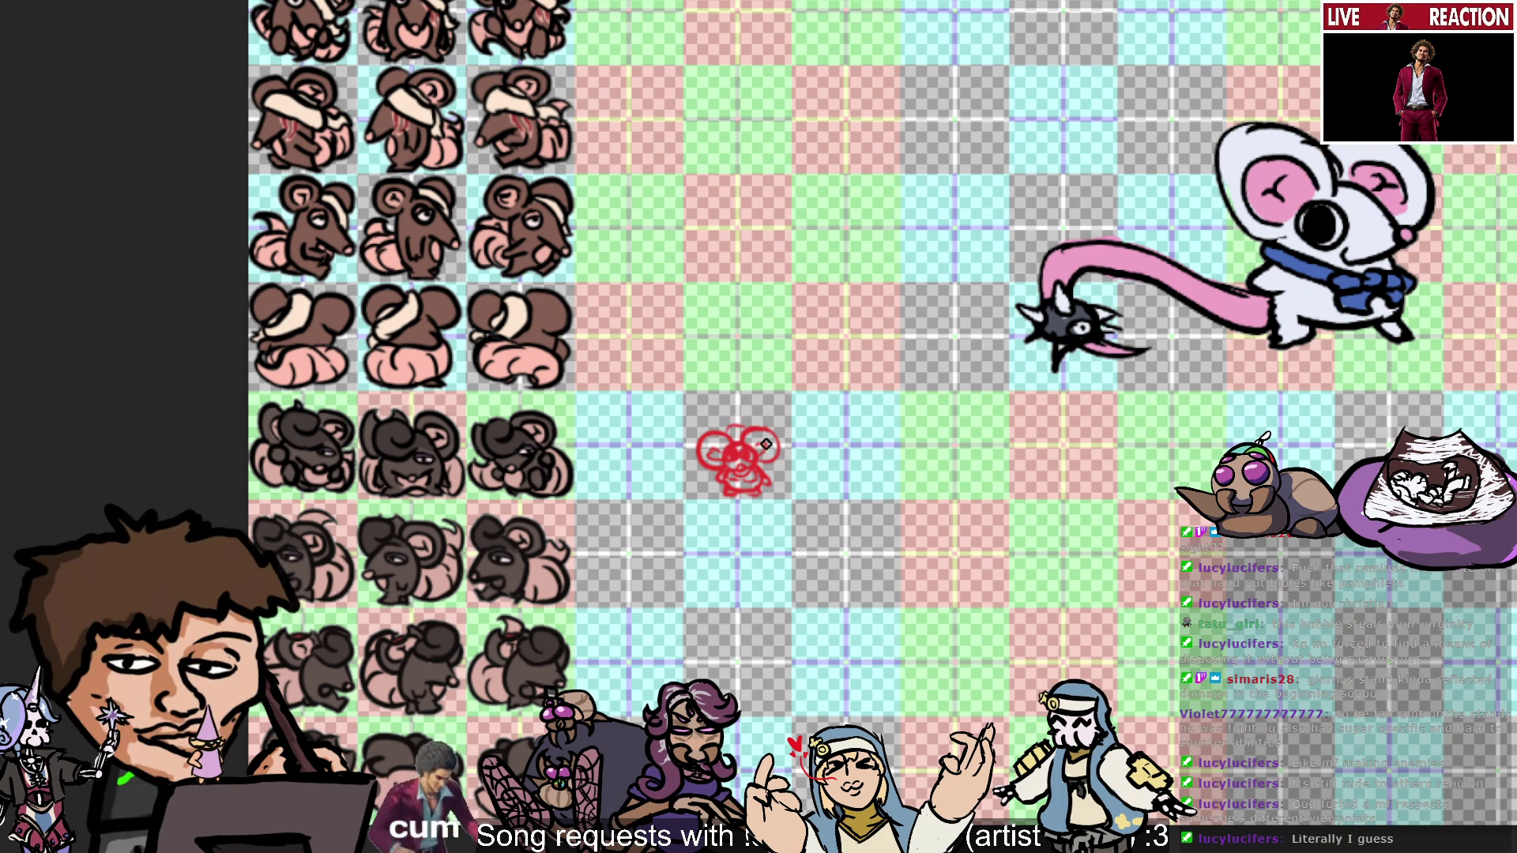
# Discard a long red line above the sketch's head and add a pointed ear at its top right
pyautogui.moveTo(758, 412); pyautogui.dragTo(724, 417)
pyautogui.hotkey('ctrl', 'z')
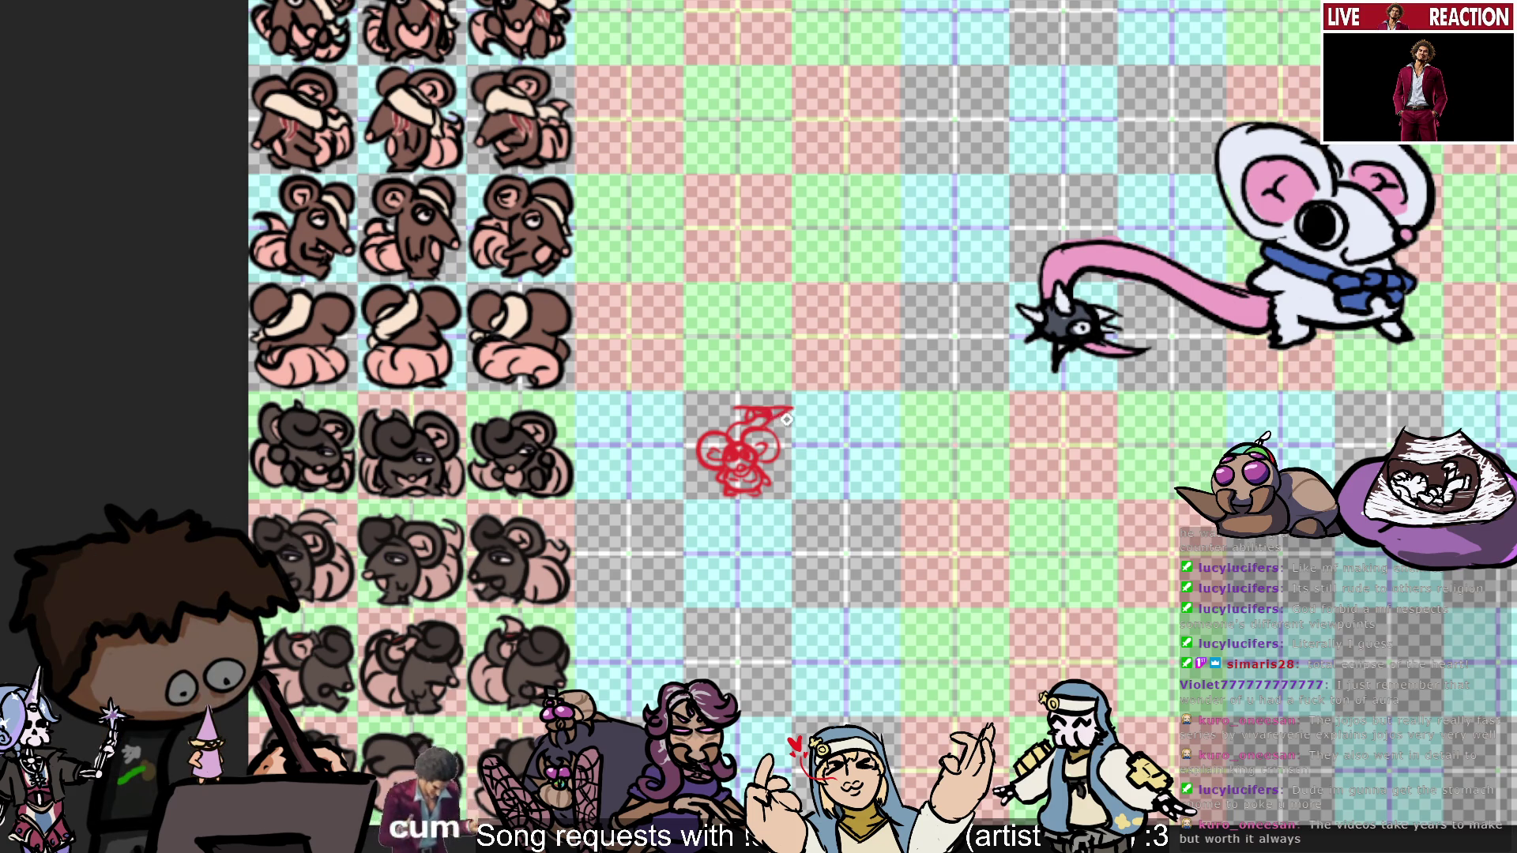
pyautogui.moveTo(763, 411); pyautogui.dragTo(785, 409)
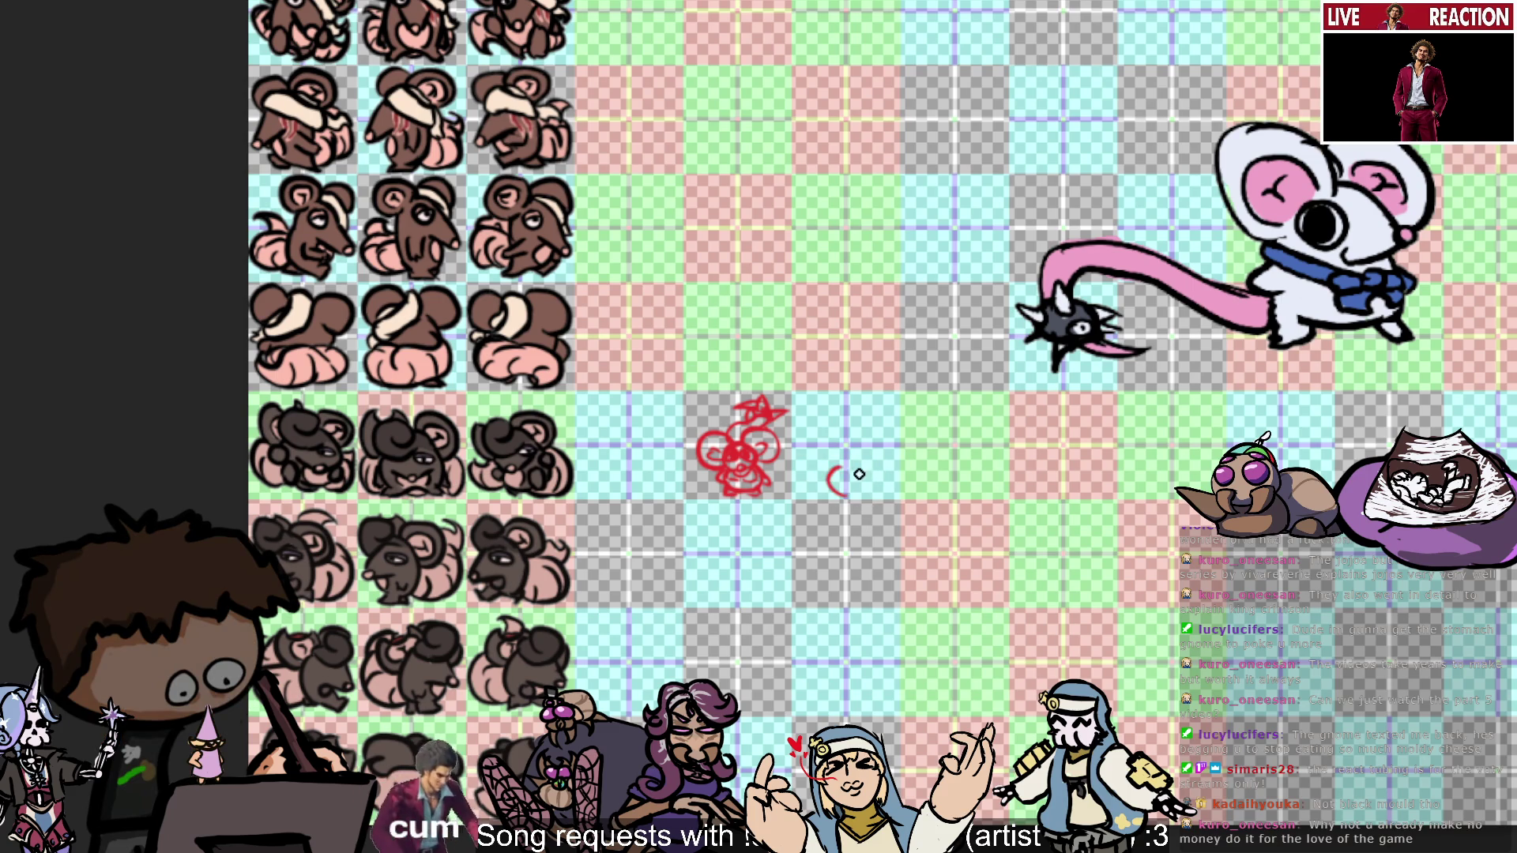
# Draw two curved red strokes in the empty cell right of the first sketch
pyautogui.moveTo(826, 468); pyautogui.dragTo(863, 474)
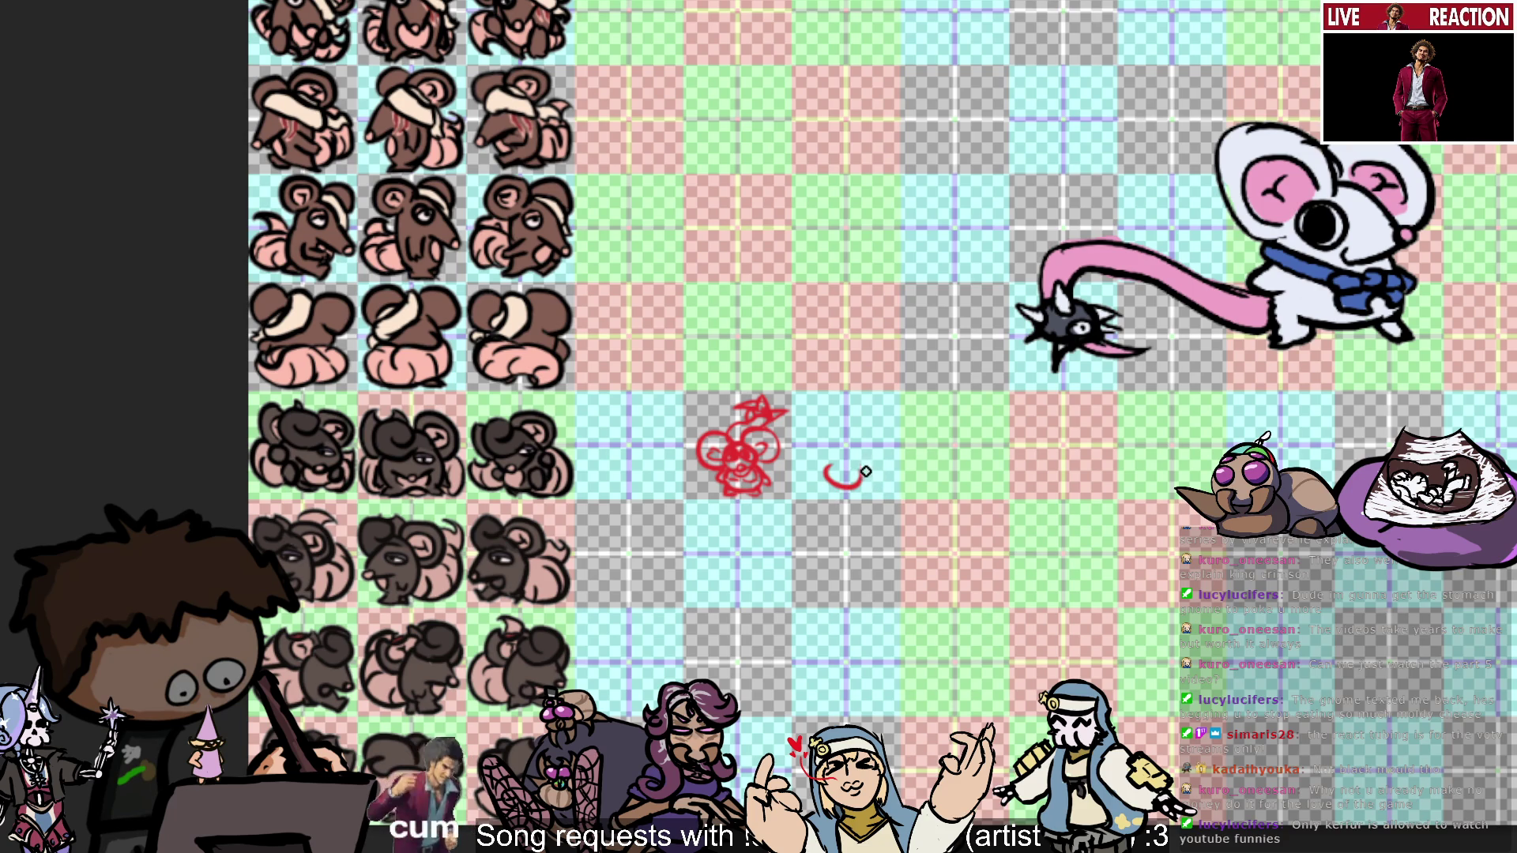
pyautogui.moveTo(844, 465)
pyautogui.mouseDown()
pyautogui.moveTo(838, 436)
pyautogui.moveTo(855, 467)
pyautogui.moveTo(814, 458)
pyautogui.moveTo(870, 475)
pyautogui.mouseUp()
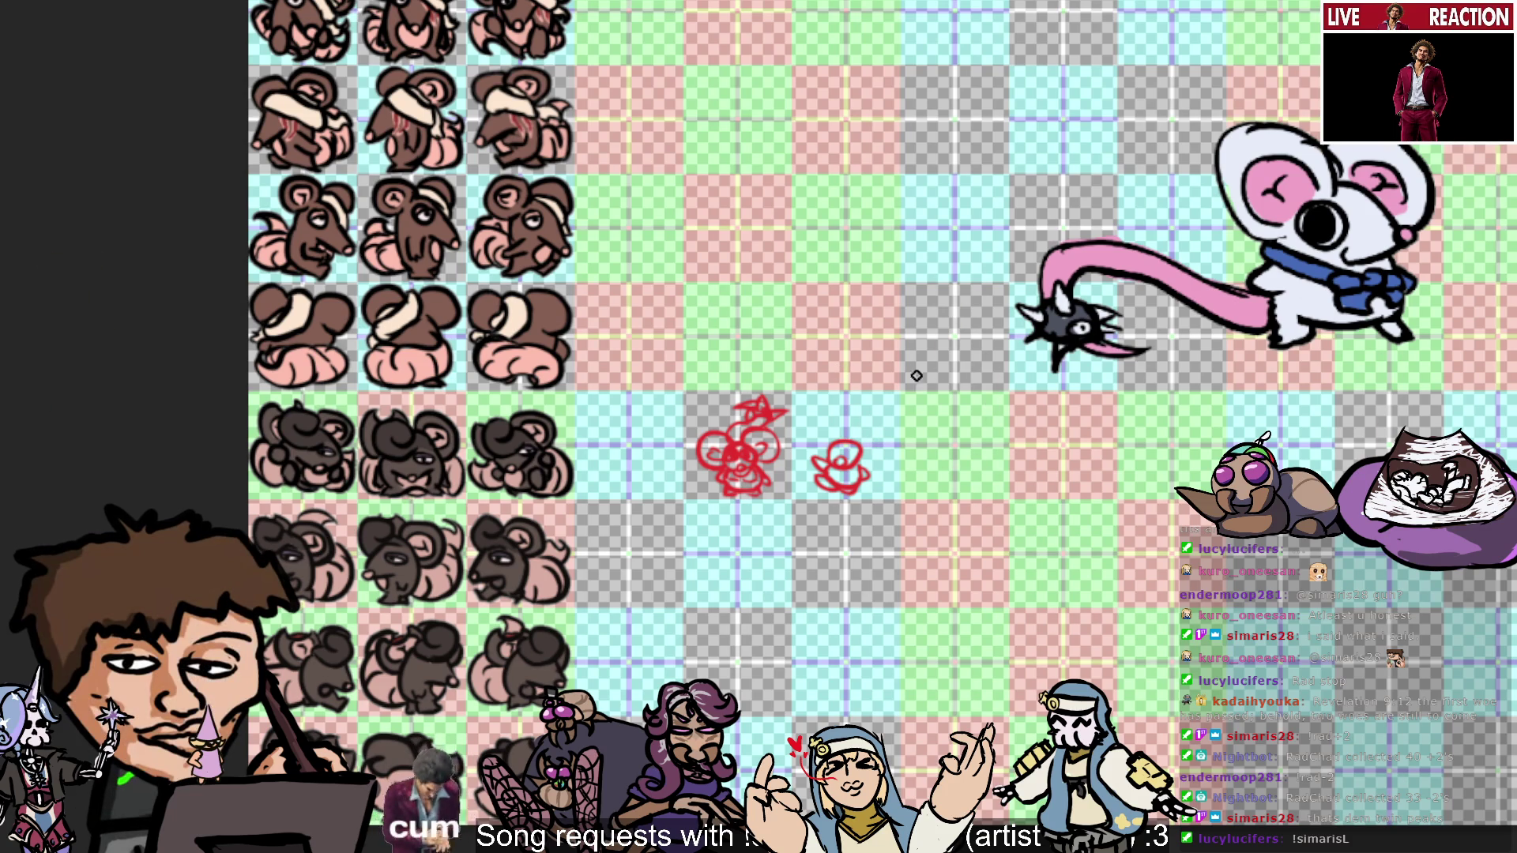
# Try looping strokes on the second sketch's head, undoing the extra circles and hook stroke
pyautogui.moveTo(849, 443)
pyautogui.mouseDown()
pyautogui.moveTo(877, 430)
pyautogui.moveTo(873, 450)
pyautogui.mouseUp()
pyautogui.hotkey('ctrl', 'z')
pyautogui.hotkey('ctrl', 'z')
pyautogui.hotkey('ctrl', 'z')
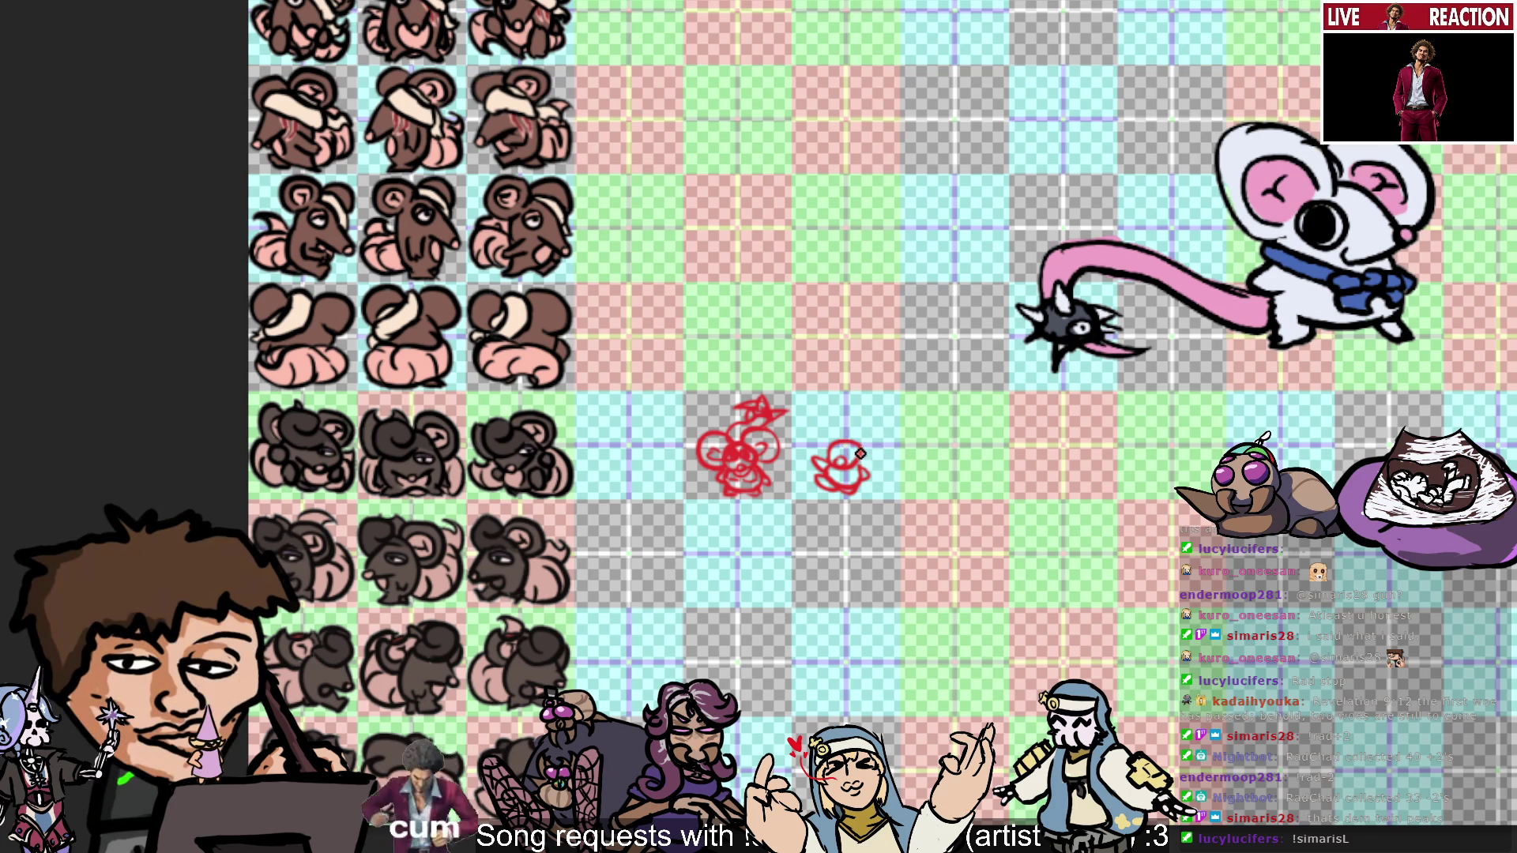
pyautogui.hotkey('ctrl', 'z')
pyautogui.moveTo(869, 419); pyautogui.dragTo(865, 443)
pyautogui.hotkey('ctrl', 'z')
pyautogui.hotkey('ctrl', 'z')
pyautogui.hotkey('ctrl', 'z')
pyautogui.hotkey('ctrl', 'z')
pyautogui.hotkey('ctrl', 'z')
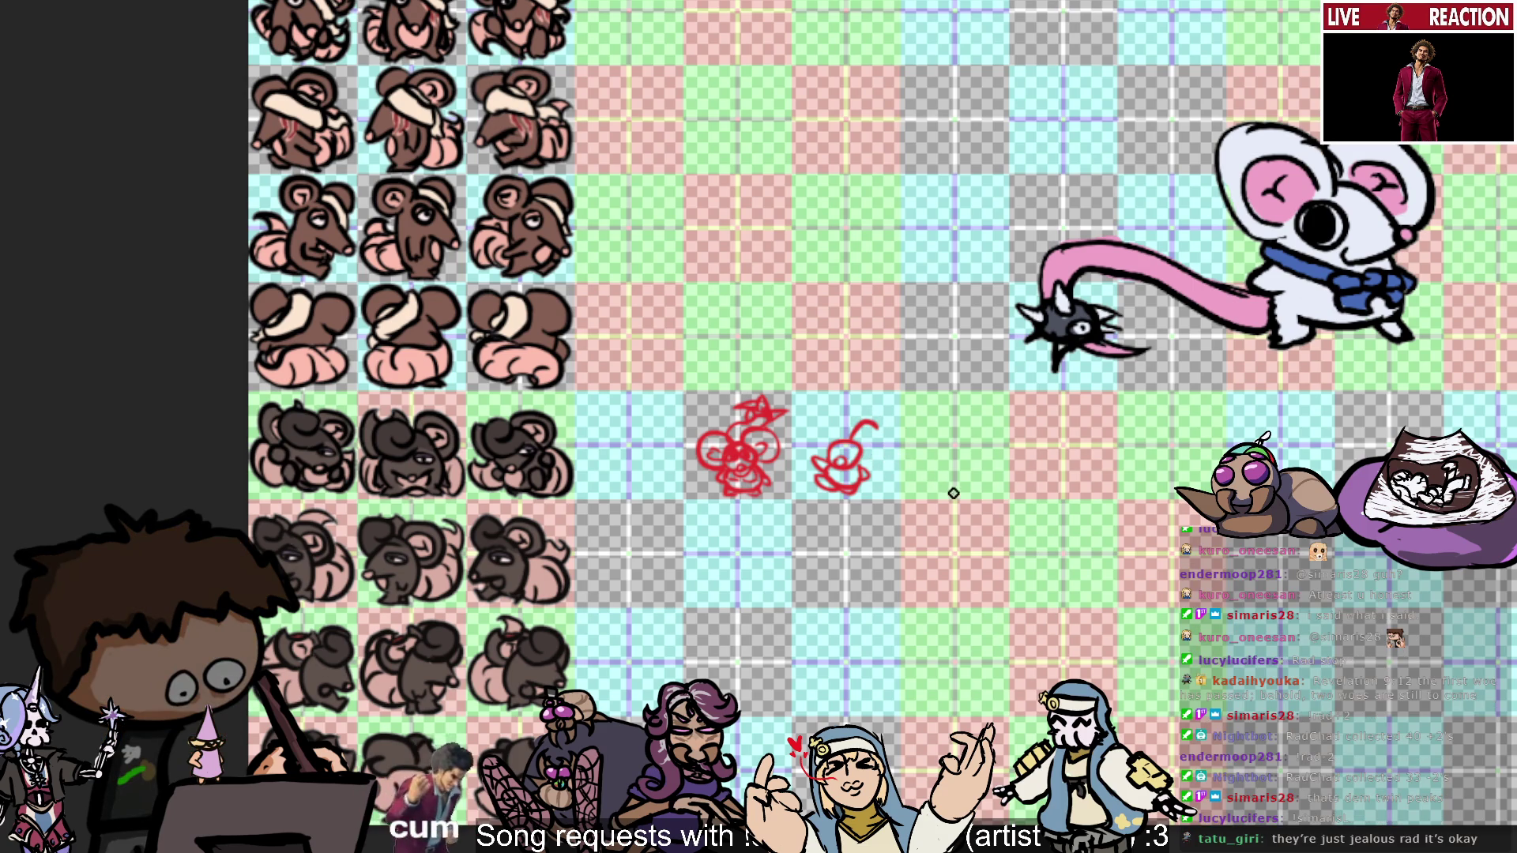
pyautogui.hotkey('ctrl', 'z')
# Redraw the left side of the second sketch's head with arcing strokes into a rounded outline
pyautogui.moveTo(849, 447)
pyautogui.mouseDown()
pyautogui.moveTo(881, 431)
pyautogui.moveTo(859, 466)
pyautogui.mouseUp()
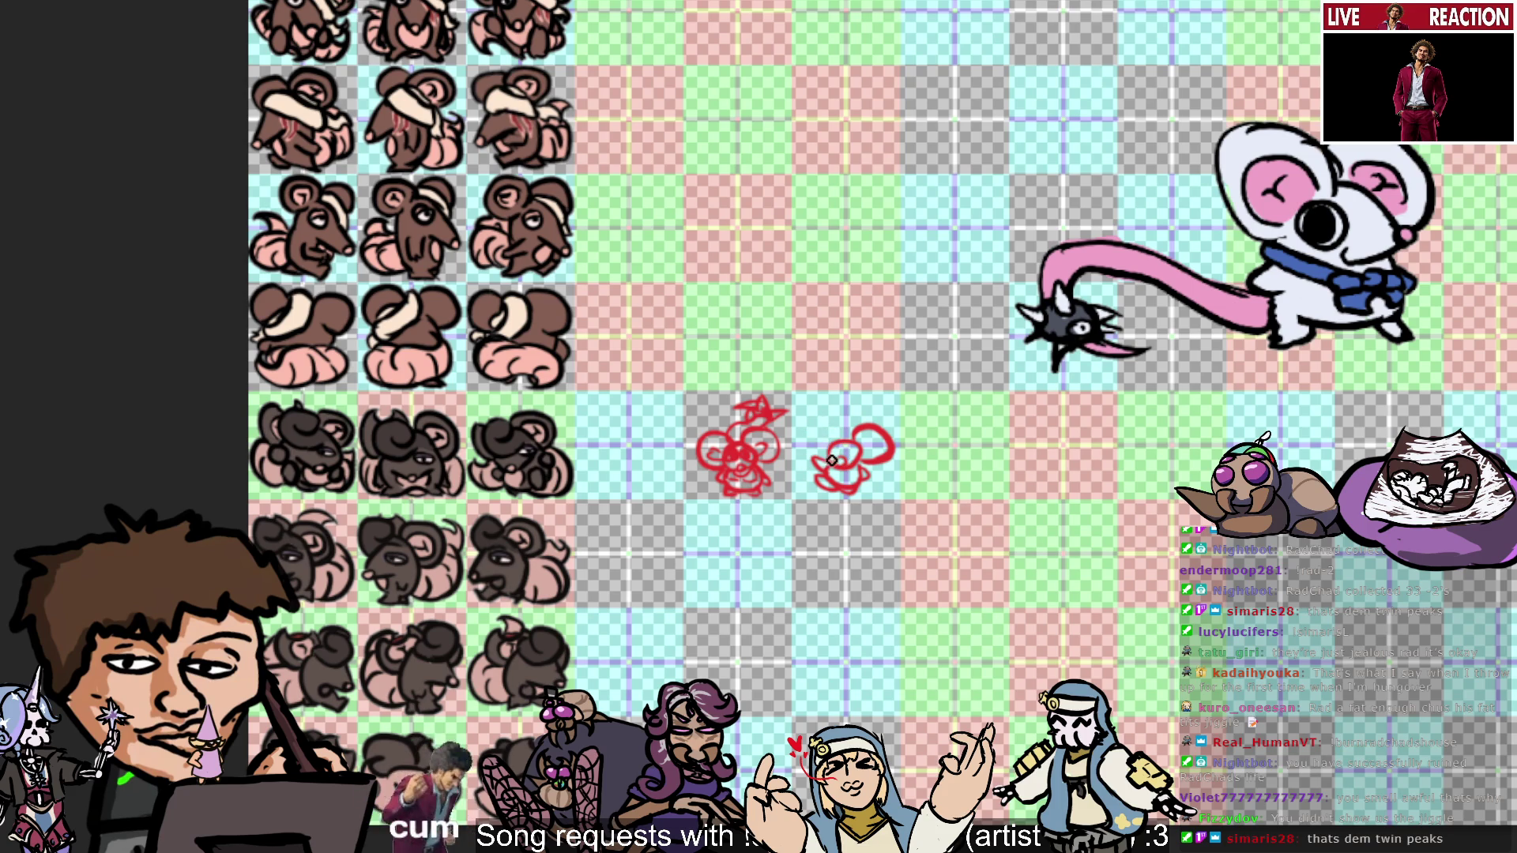
pyautogui.moveTo(822, 430)
pyautogui.mouseDown()
pyautogui.moveTo(854, 439)
pyautogui.moveTo(826, 461)
pyautogui.moveTo(803, 442)
pyautogui.moveTo(860, 452)
pyautogui.moveTo(837, 439)
pyautogui.moveTo(821, 466)
pyautogui.moveTo(839, 465)
pyautogui.moveTo(821, 462)
pyautogui.mouseUp()
pyautogui.hotkey('ctrl', 'z')
pyautogui.hotkey('ctrl', 'z')
pyautogui.hotkey('ctrl', 'z')
pyautogui.hotkey('ctrl', 'z')
pyautogui.hotkey('ctrl', 'z')
pyautogui.moveTo(842, 433); pyautogui.dragTo(807, 446)
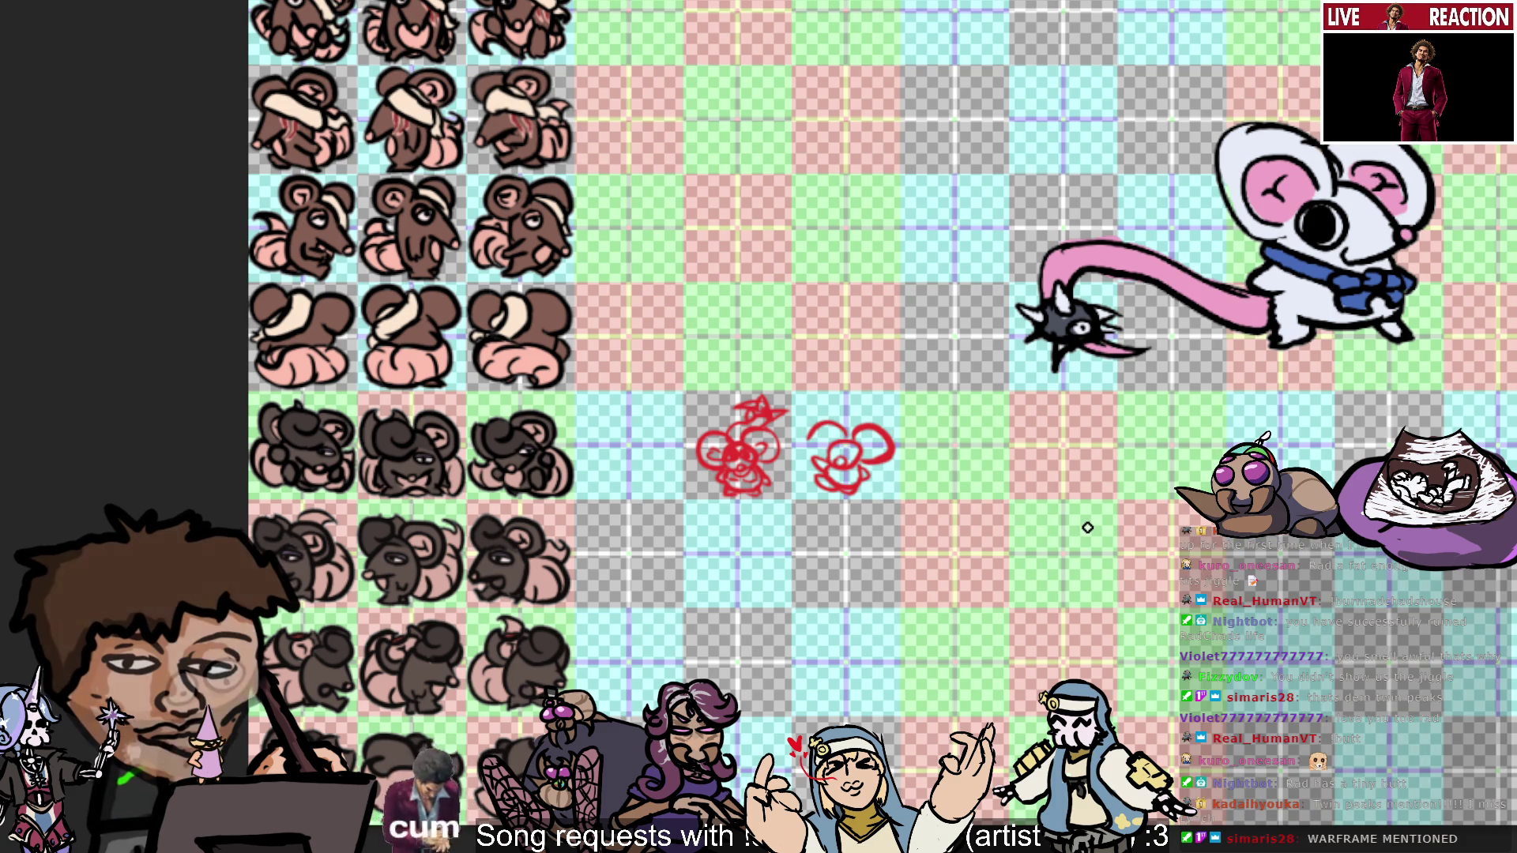
pyautogui.moveTo(812, 458); pyautogui.dragTo(833, 441)
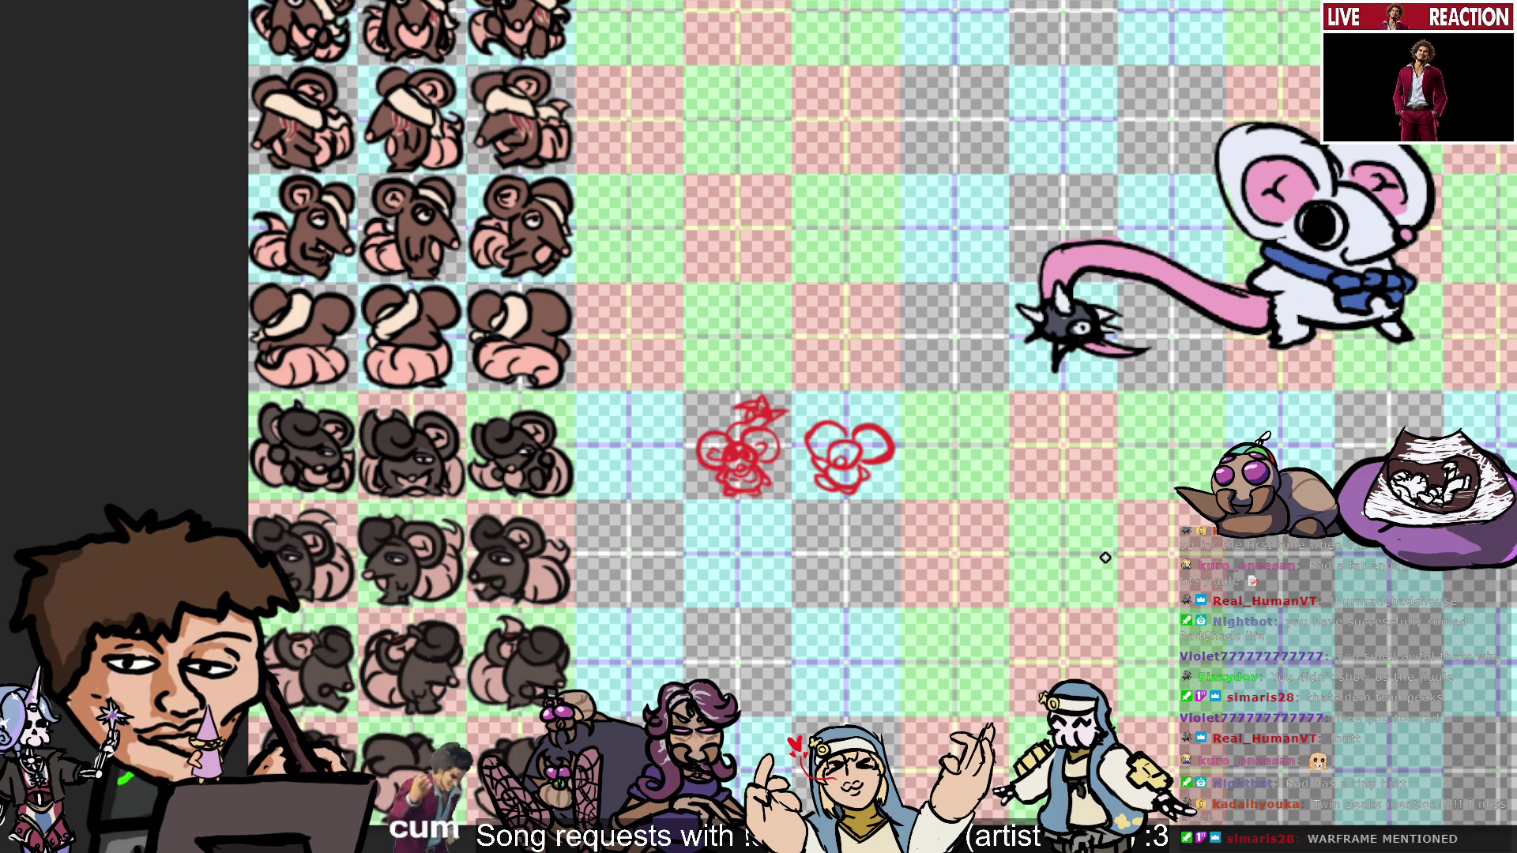
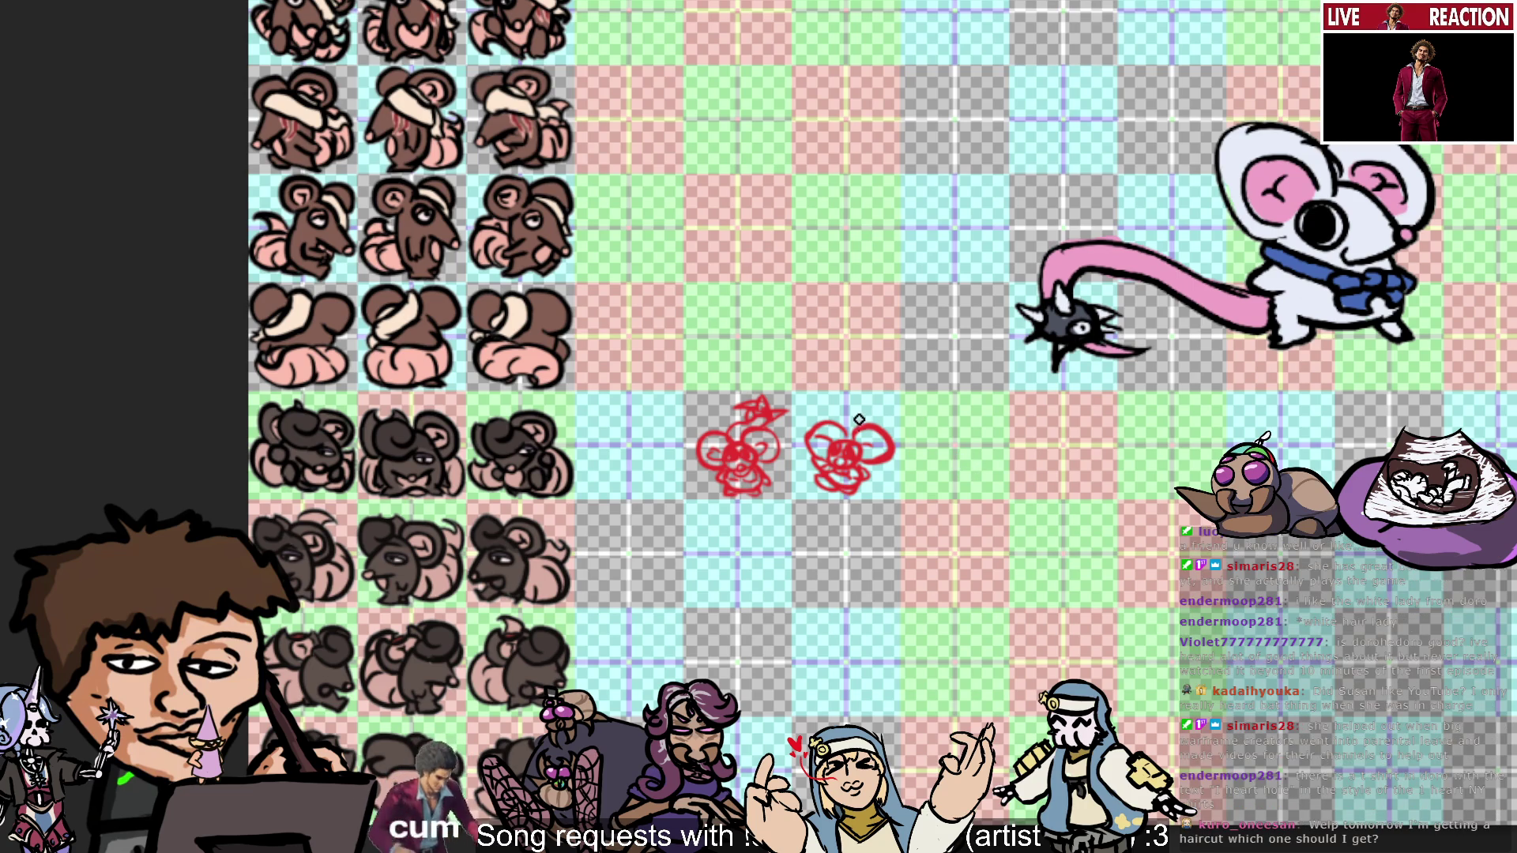
# Redraw the arc across the second red sketch's head, then start a small loop in the empty cell
pyautogui.moveTo(828, 425)
pyautogui.mouseDown()
pyautogui.moveTo(885, 409)
pyautogui.moveTo(839, 417)
pyautogui.moveTo(873, 414)
pyautogui.moveTo(889, 450)
pyautogui.moveTo(835, 427)
pyautogui.moveTo(853, 400)
pyautogui.moveTo(879, 422)
pyautogui.mouseUp()
pyautogui.hotkey('ctrl', 'z')
pyautogui.hotkey('ctrl', 'z')
pyautogui.hotkey('ctrl', 'z')
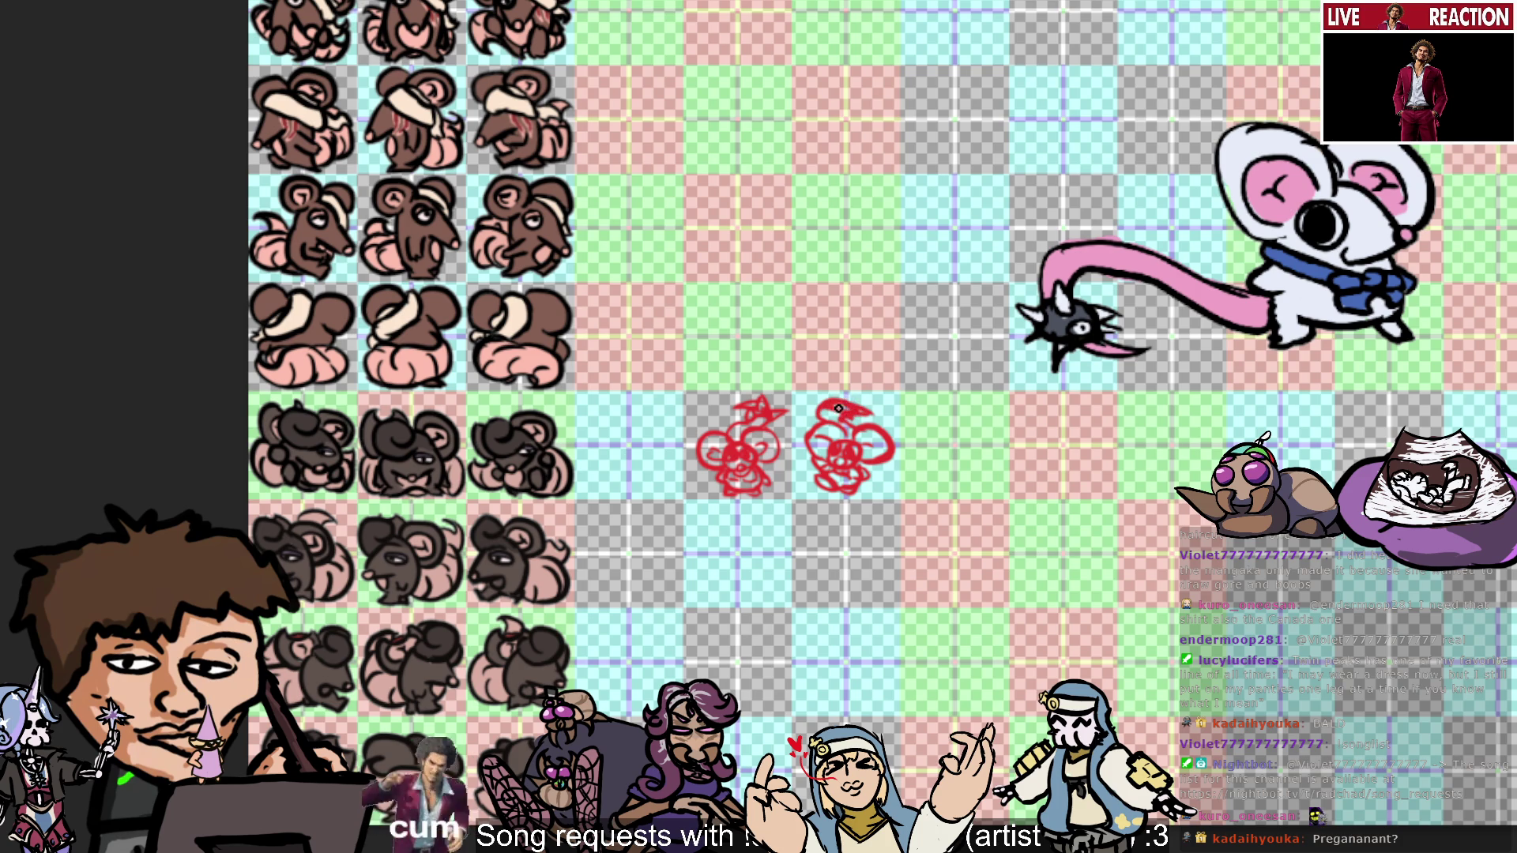
pyautogui.moveTo(821, 405)
pyautogui.mouseDown()
pyautogui.moveTo(861, 404)
pyautogui.moveTo(817, 392)
pyautogui.moveTo(865, 399)
pyautogui.moveTo(834, 405)
pyautogui.moveTo(865, 426)
pyautogui.mouseUp()
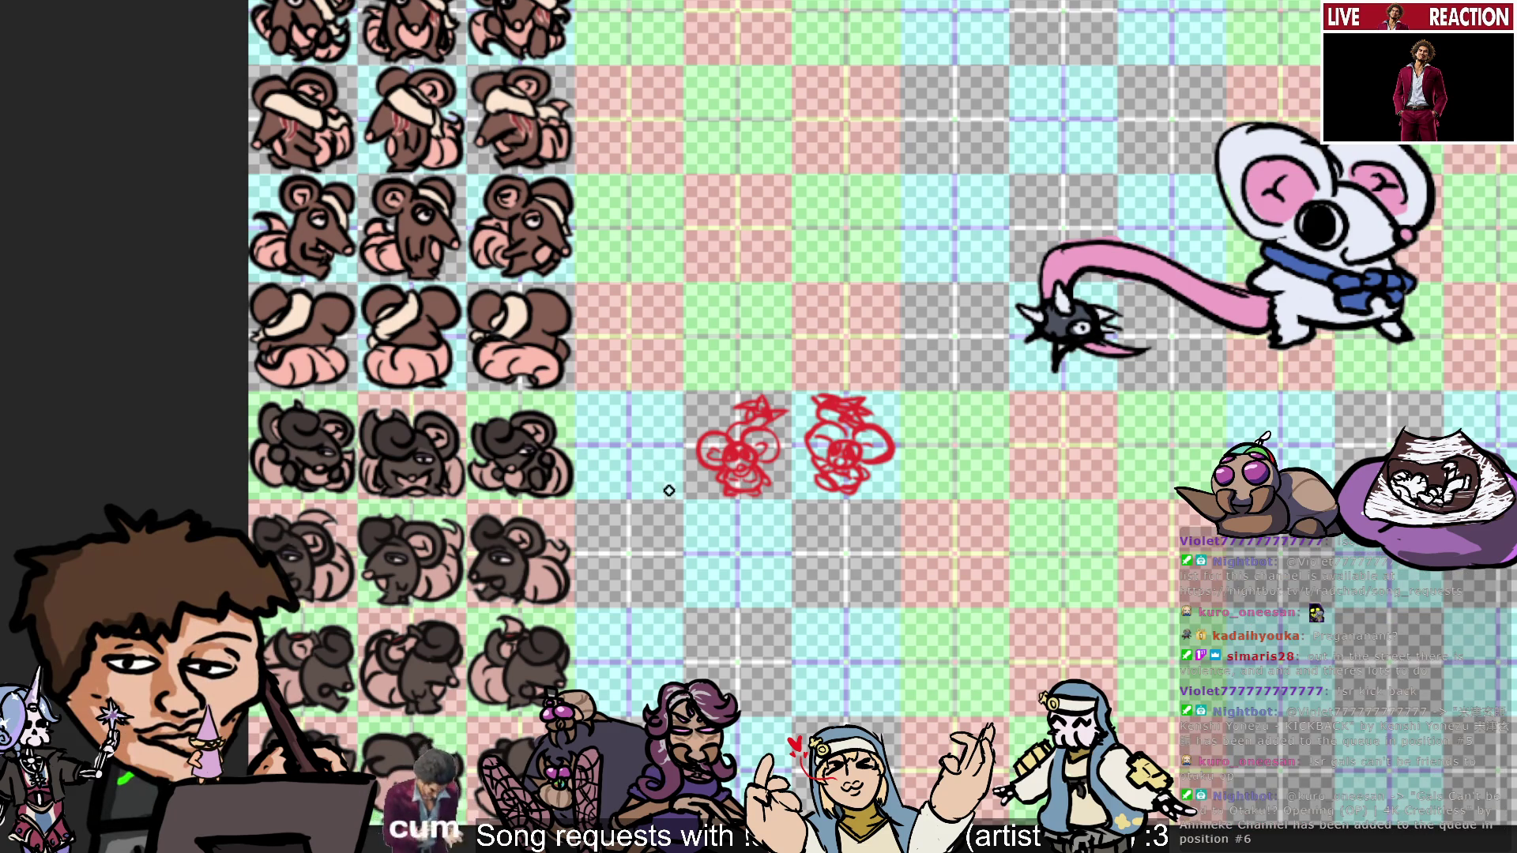
pyautogui.moveTo(650, 457)
pyautogui.mouseDown()
pyautogui.moveTo(623, 466)
pyautogui.moveTo(628, 437)
pyautogui.mouseUp()
# Try a smaller red head oval in the empty cell left of the first sketch, undoing the attempts
pyautogui.hotkey('ctrl', 'z')
pyautogui.hotkey('ctrl', 'z')
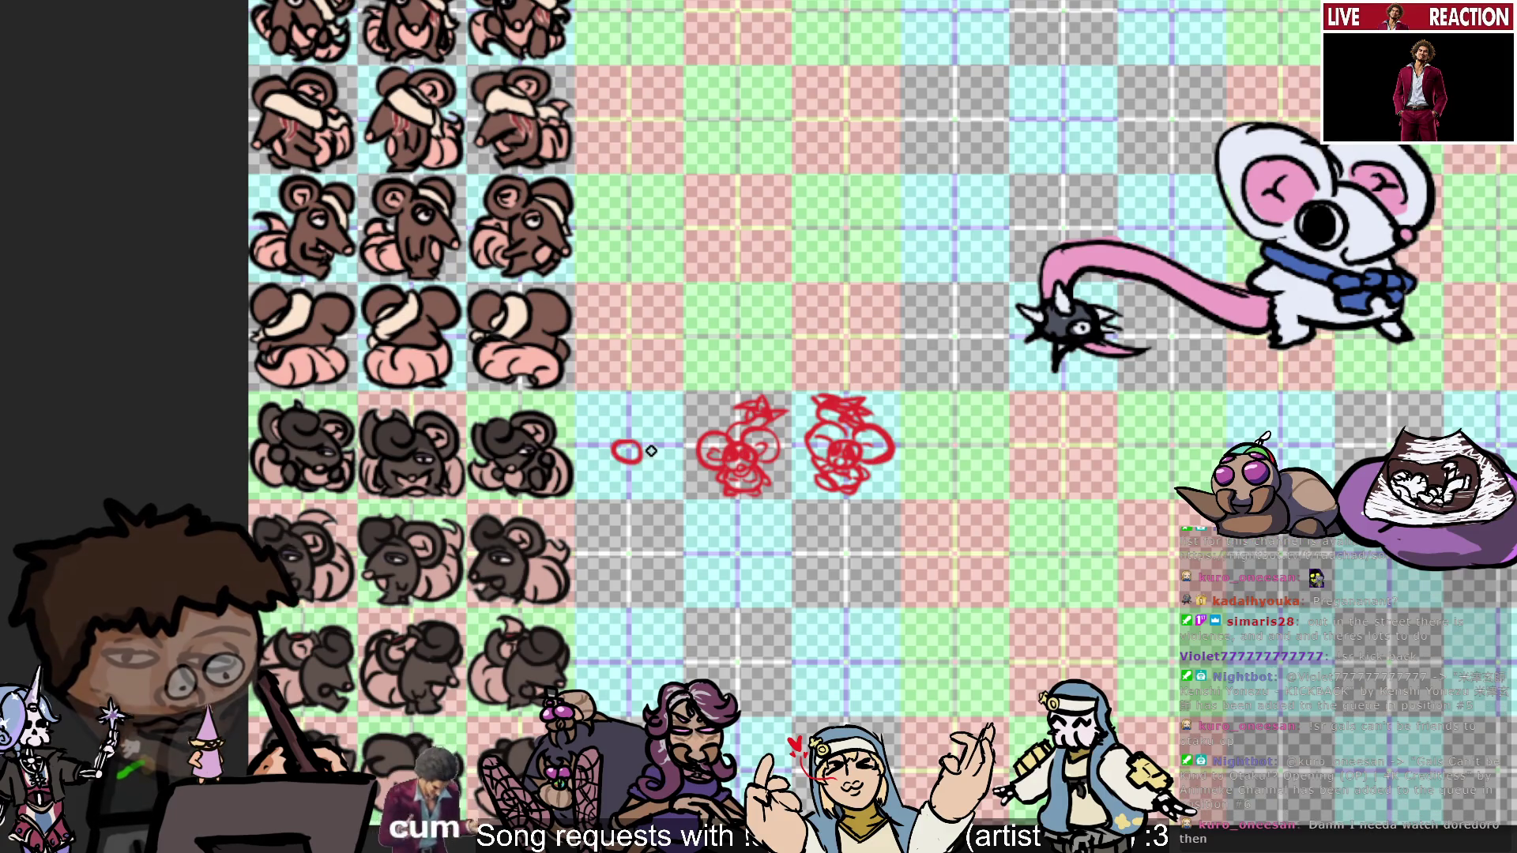
pyautogui.hotkey('ctrl', 'z')
pyautogui.moveTo(632, 434)
pyautogui.mouseDown()
pyautogui.moveTo(624, 462)
pyautogui.moveTo(648, 453)
pyautogui.mouseUp()
pyautogui.hotkey('ctrl', 'z')
pyautogui.hotkey('ctrl', 'z')
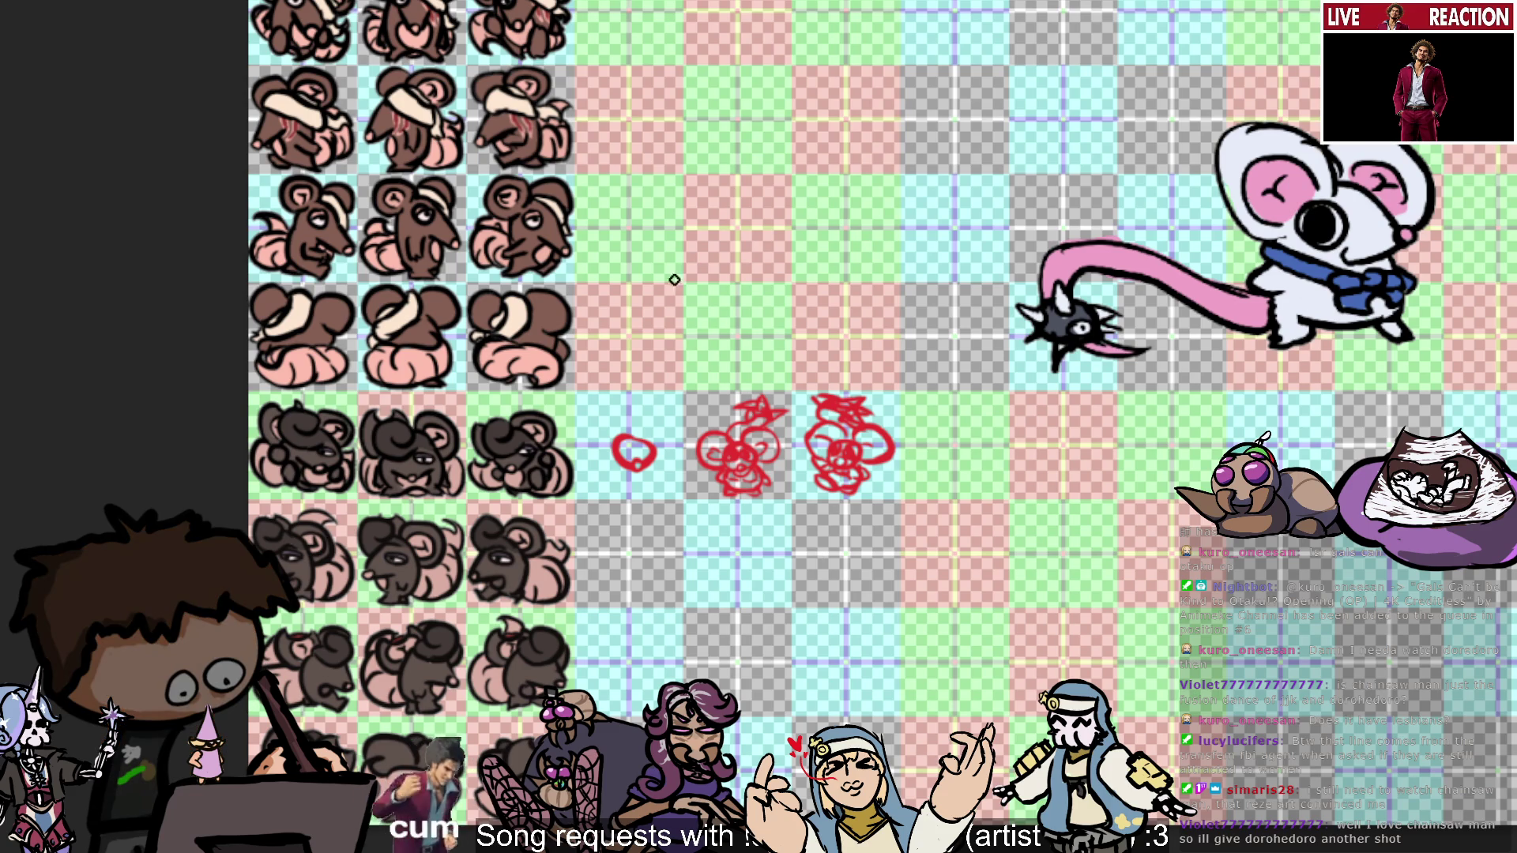
# Build the small red circle into a heart with top arcs and a left lobe, plus inner strokes
pyautogui.moveTo(636, 443)
pyautogui.mouseDown()
pyautogui.moveTo(653, 424)
pyautogui.moveTo(672, 439)
pyautogui.mouseUp()
pyautogui.hotkey('ctrl', 'z')
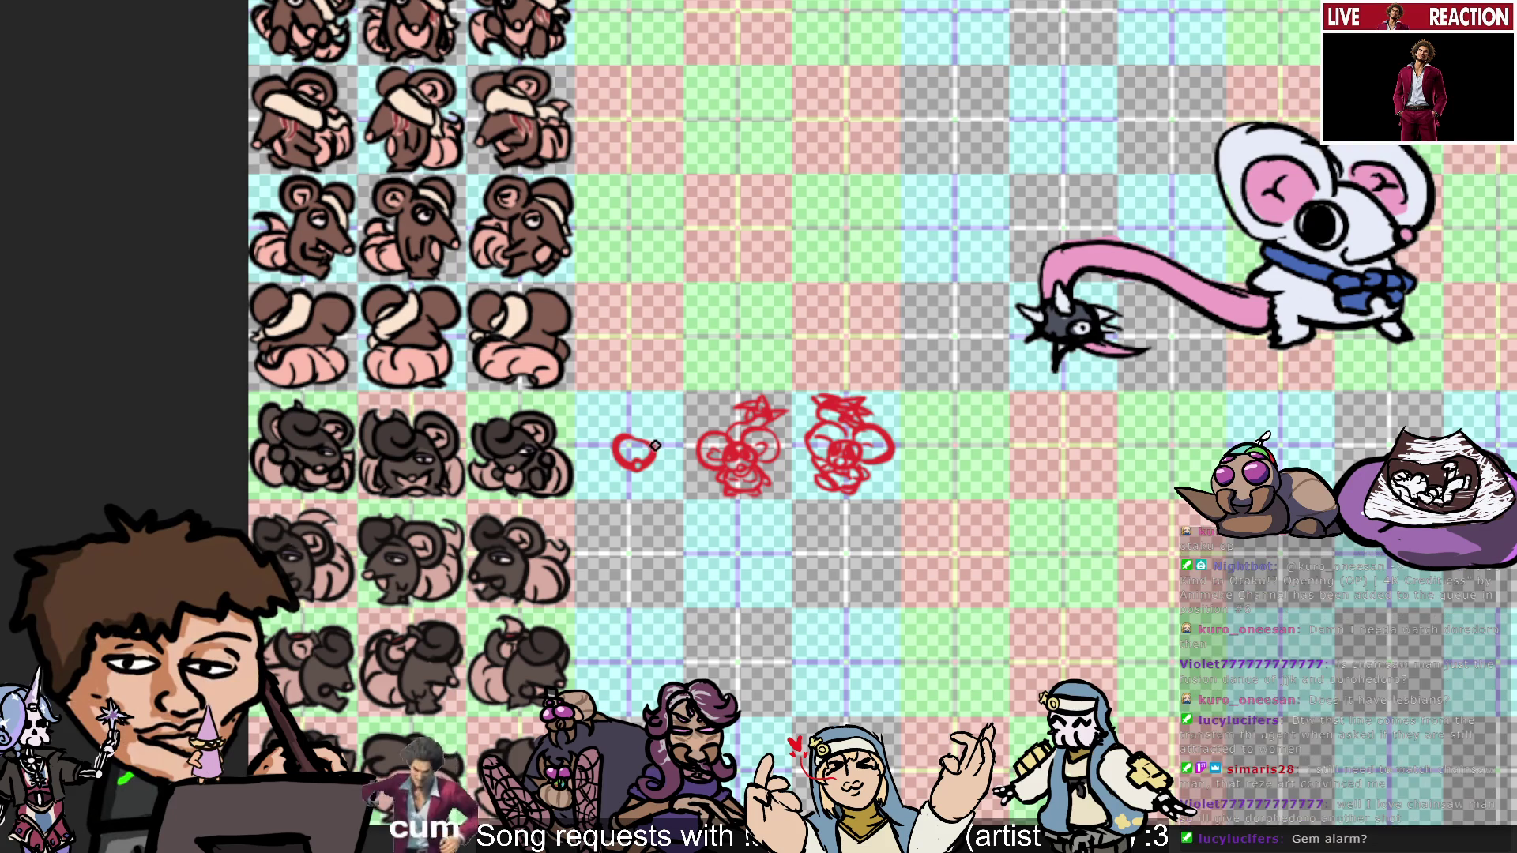
pyautogui.moveTo(651, 444)
pyautogui.mouseDown()
pyautogui.moveTo(621, 433)
pyautogui.moveTo(668, 421)
pyautogui.moveTo(656, 454)
pyautogui.mouseUp()
pyautogui.hotkey('ctrl', 'z')
pyautogui.hotkey('ctrl', 'z')
pyautogui.hotkey('ctrl', 'z')
pyautogui.hotkey('ctrl', 'z')
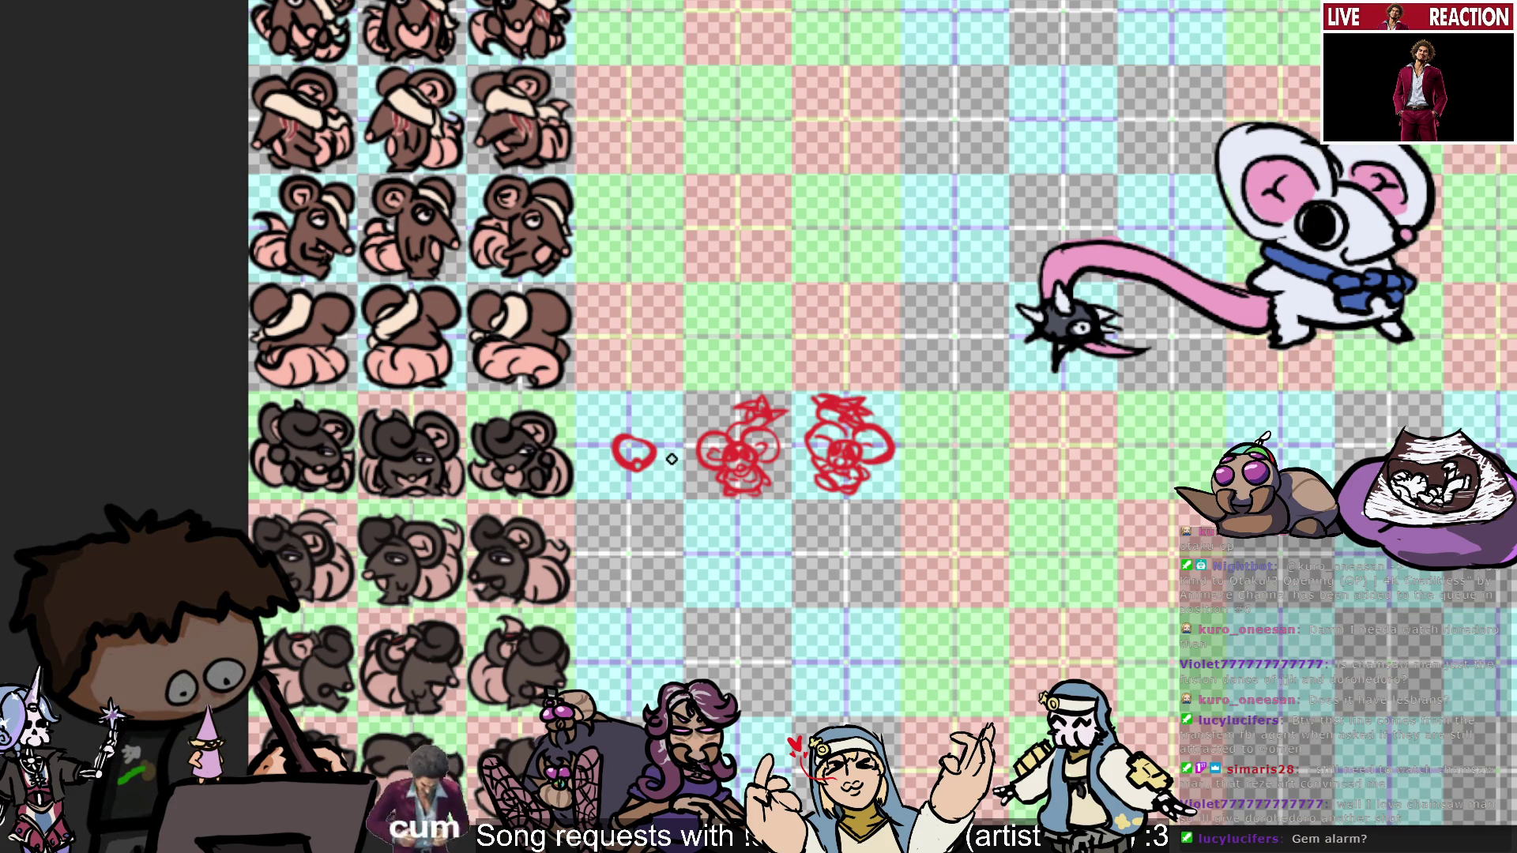
pyautogui.hotkey('ctrl', 'z')
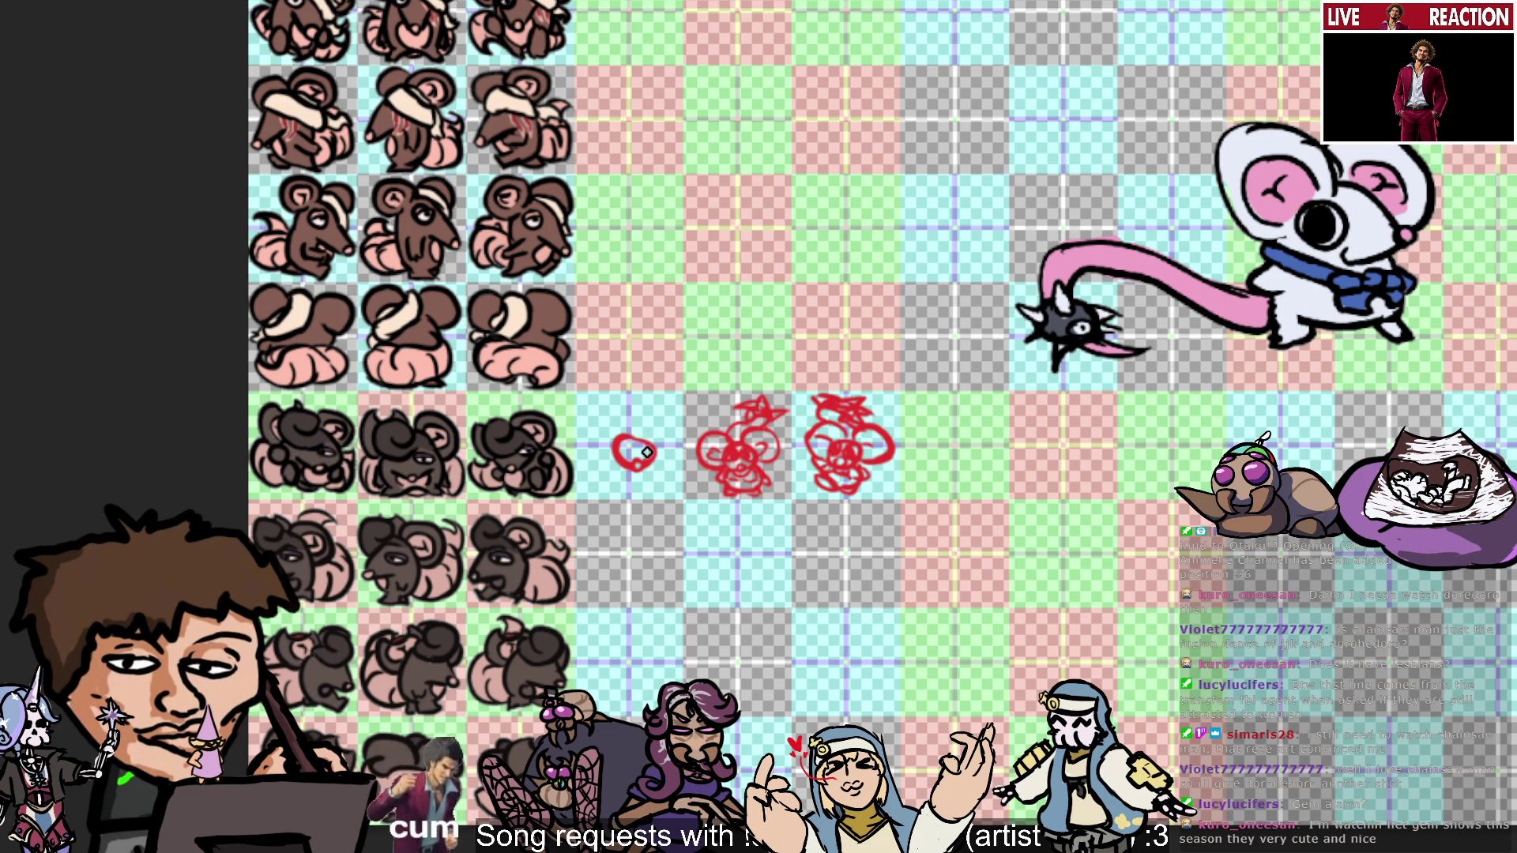
pyautogui.moveTo(636, 436)
pyautogui.mouseDown()
pyautogui.moveTo(680, 447)
pyautogui.moveTo(652, 423)
pyautogui.mouseUp()
pyautogui.hotkey('ctrl', 'z')
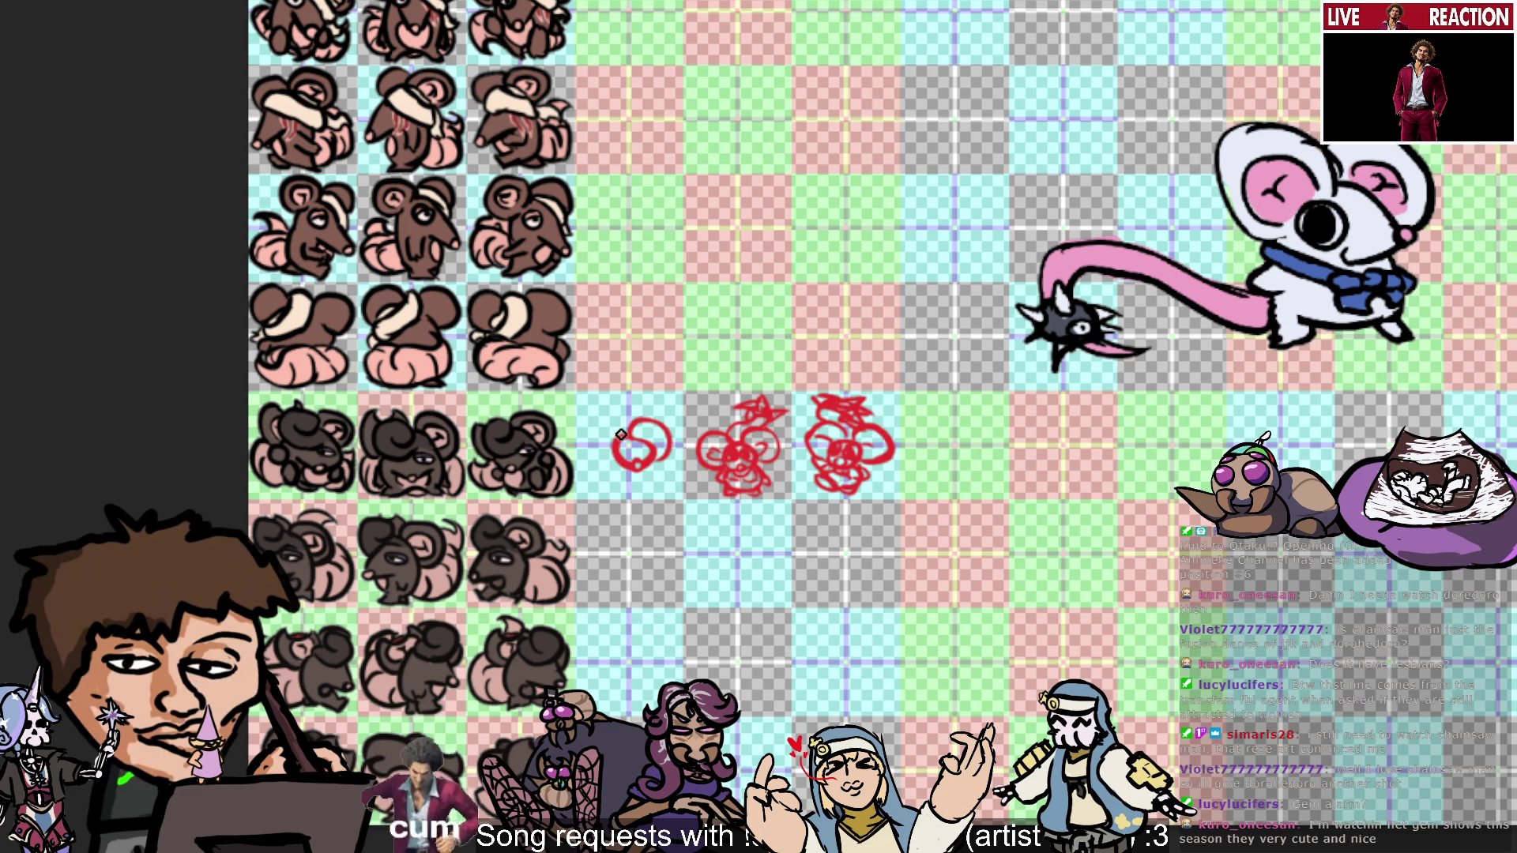
pyautogui.moveTo(631, 470)
pyautogui.mouseDown()
pyautogui.moveTo(628, 427)
pyautogui.moveTo(606, 420)
pyautogui.moveTo(632, 433)
pyautogui.mouseUp()
pyautogui.hotkey('ctrl', 'z')
pyautogui.hotkey('ctrl', 'z')
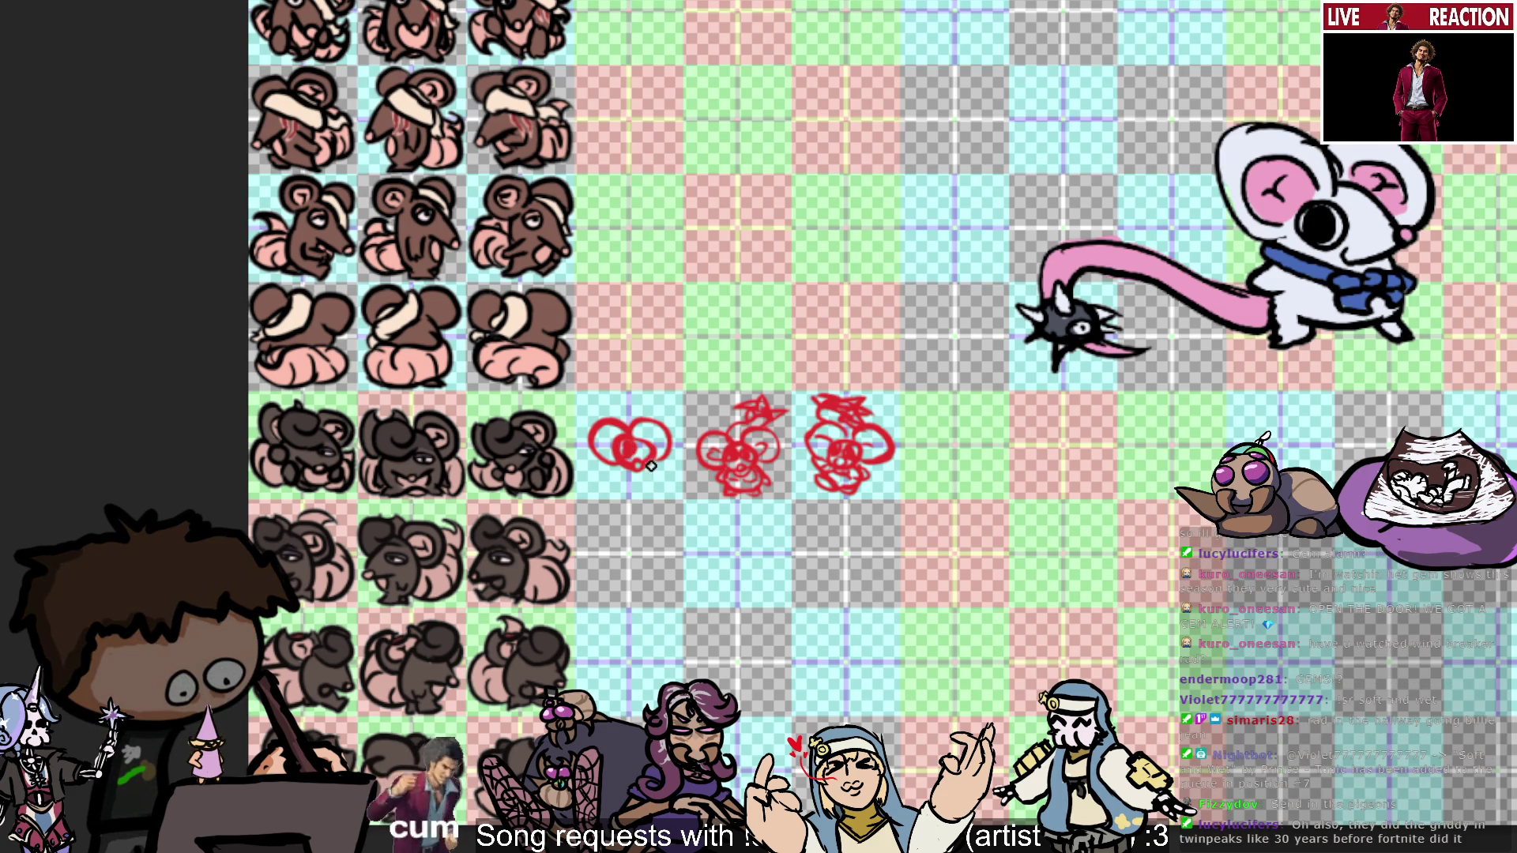
pyautogui.moveTo(640, 448); pyautogui.dragTo(647, 454)
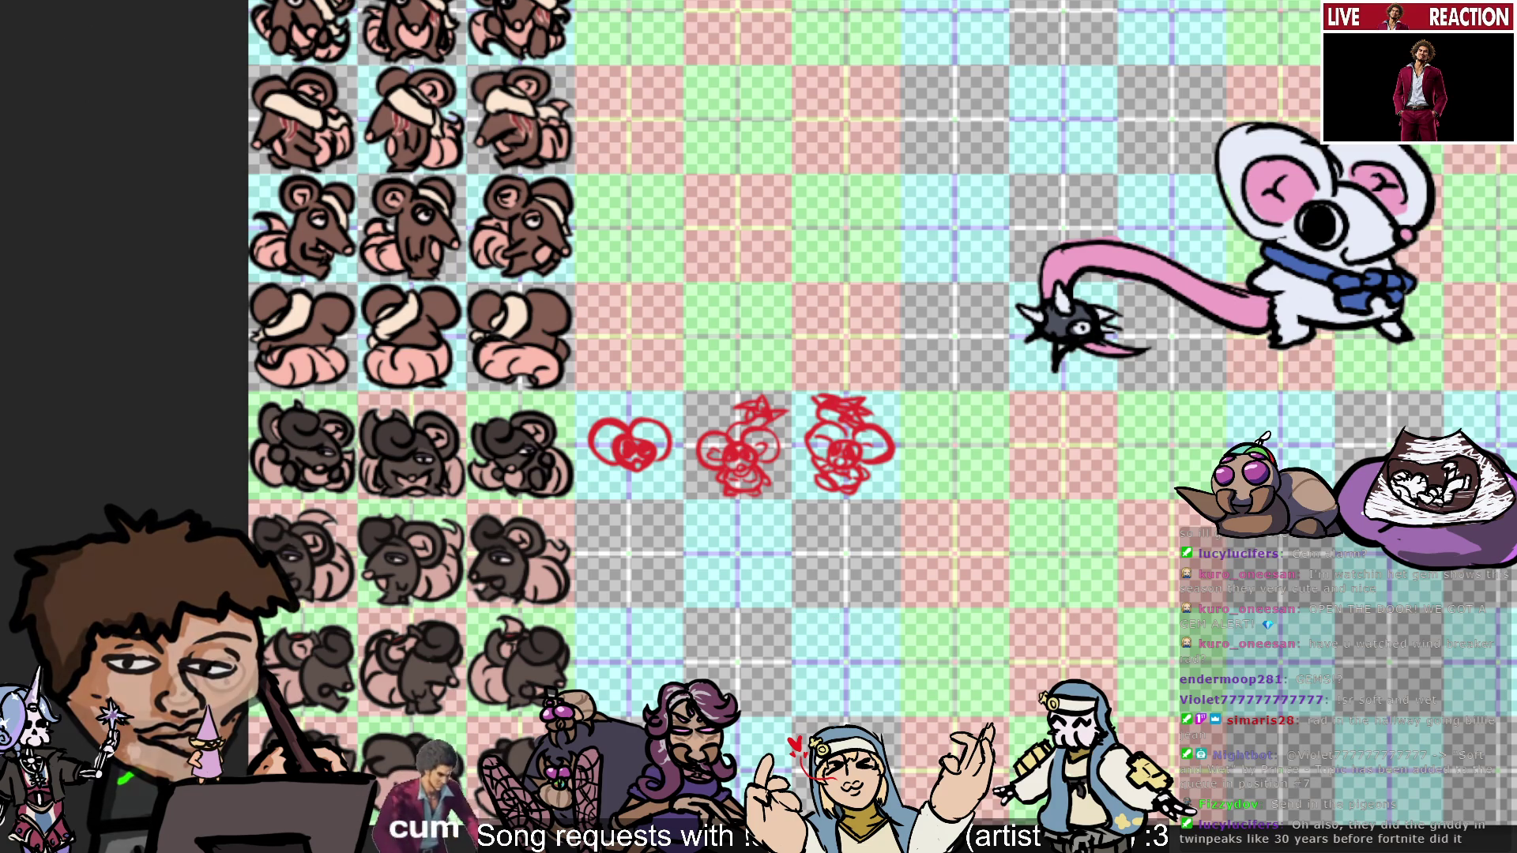
# Lasso the red heart, nudge it within its cell with Ctrl+T, and sketch an arc over the head
pyautogui.moveTo(667, 493)
pyautogui.mouseDown()
pyautogui.moveTo(689, 449)
pyautogui.moveTo(579, 431)
pyautogui.moveTo(636, 502)
pyautogui.moveTo(664, 496)
pyautogui.mouseUp()
pyautogui.hotkey('ctrl', 't')
pyautogui.moveTo(681, 429); pyautogui.dragTo(673, 444)
pyautogui.press('Return')
pyautogui.hotkey('ctrl', 'd')
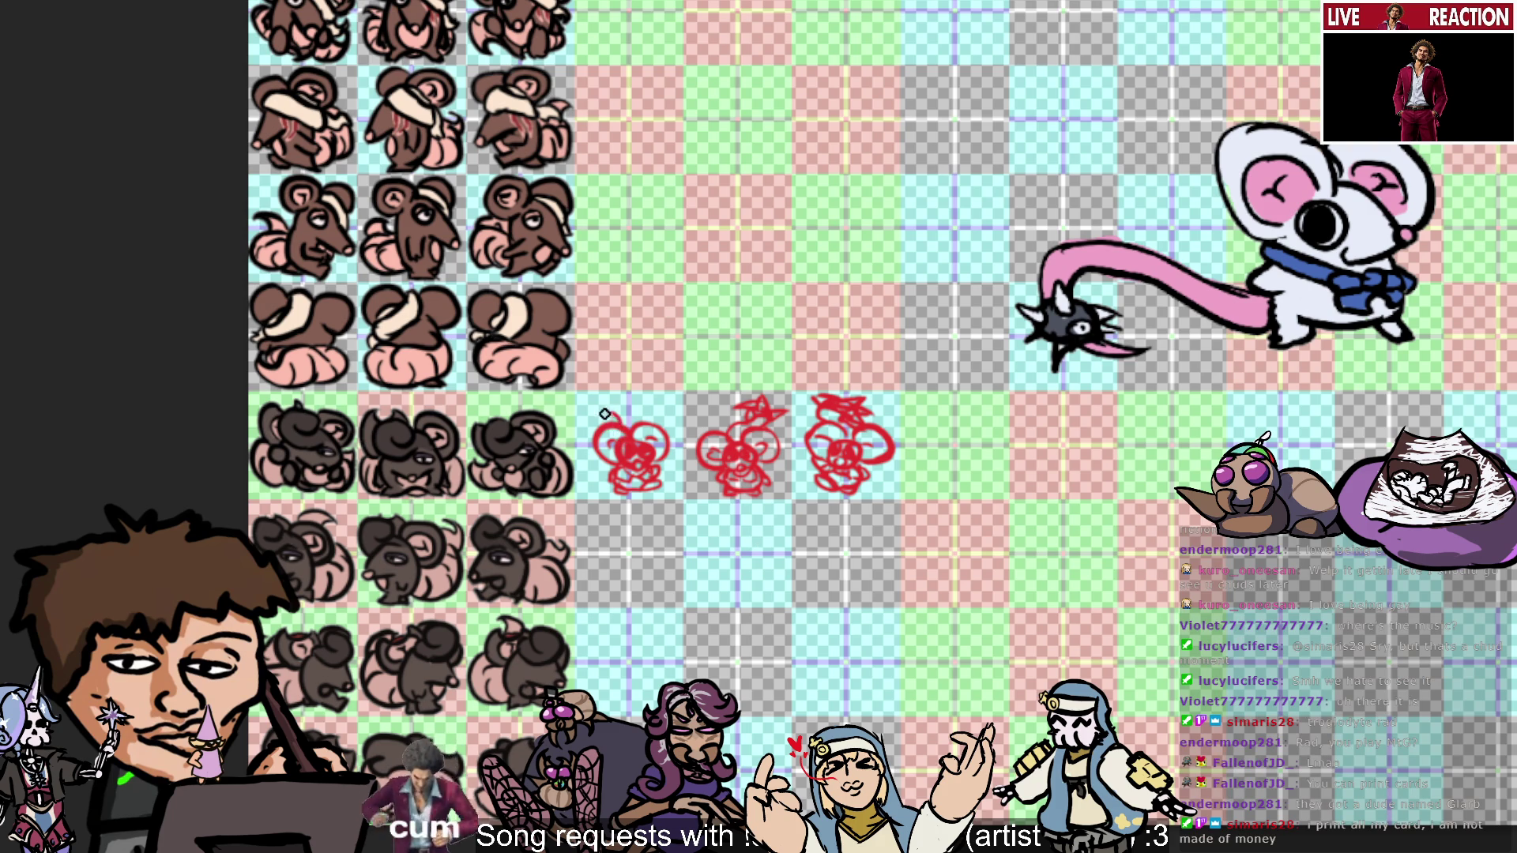
pyautogui.moveTo(620, 409)
pyautogui.mouseDown()
pyautogui.moveTo(594, 417)
pyautogui.moveTo(660, 416)
pyautogui.mouseUp()
# Try heart-shaped ear arcs on the first red sketch's head, undoing them, then scroll down
pyautogui.hotkey('ctrl', 'z')
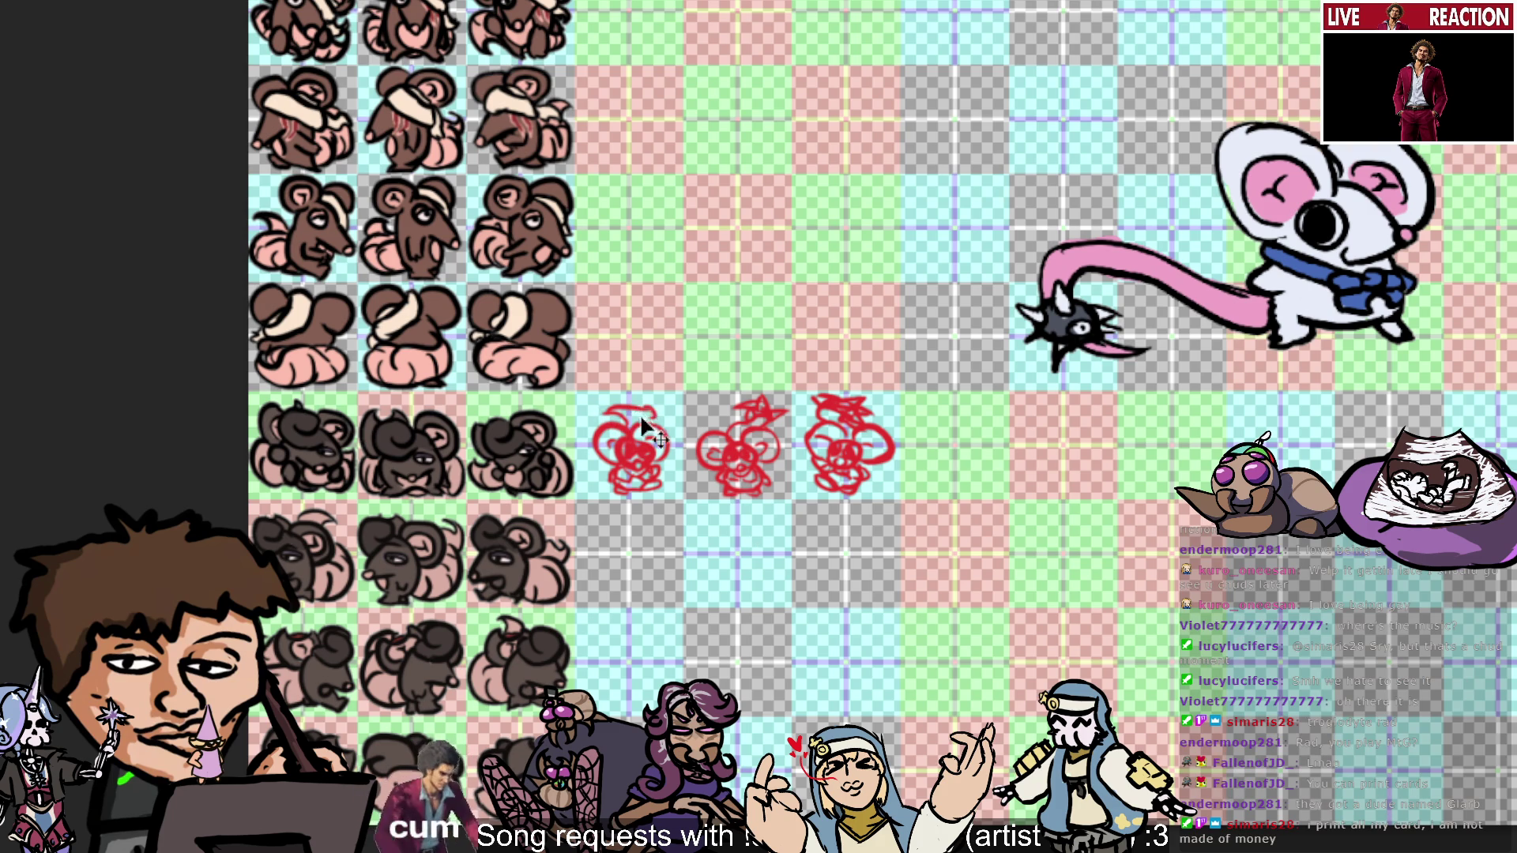
pyautogui.moveTo(626, 425)
pyautogui.mouseDown()
pyautogui.moveTo(594, 443)
pyautogui.moveTo(664, 454)
pyautogui.moveTo(603, 405)
pyautogui.moveTo(662, 416)
pyautogui.moveTo(601, 411)
pyautogui.moveTo(650, 408)
pyautogui.mouseUp()
pyautogui.hotkey('ctrl', 'z')
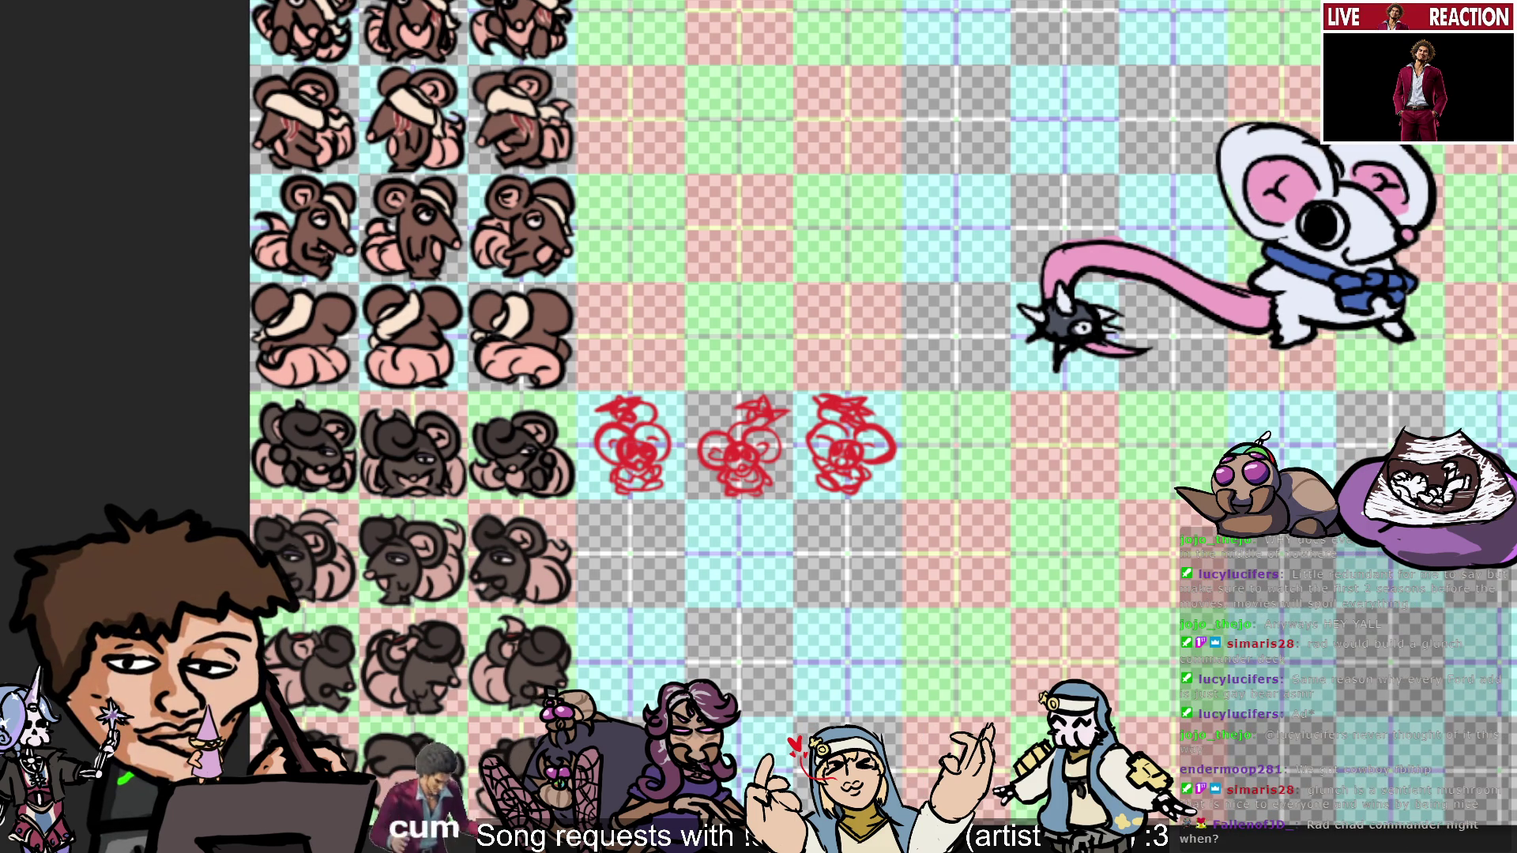
pyautogui.scroll(-3, 898, 701)
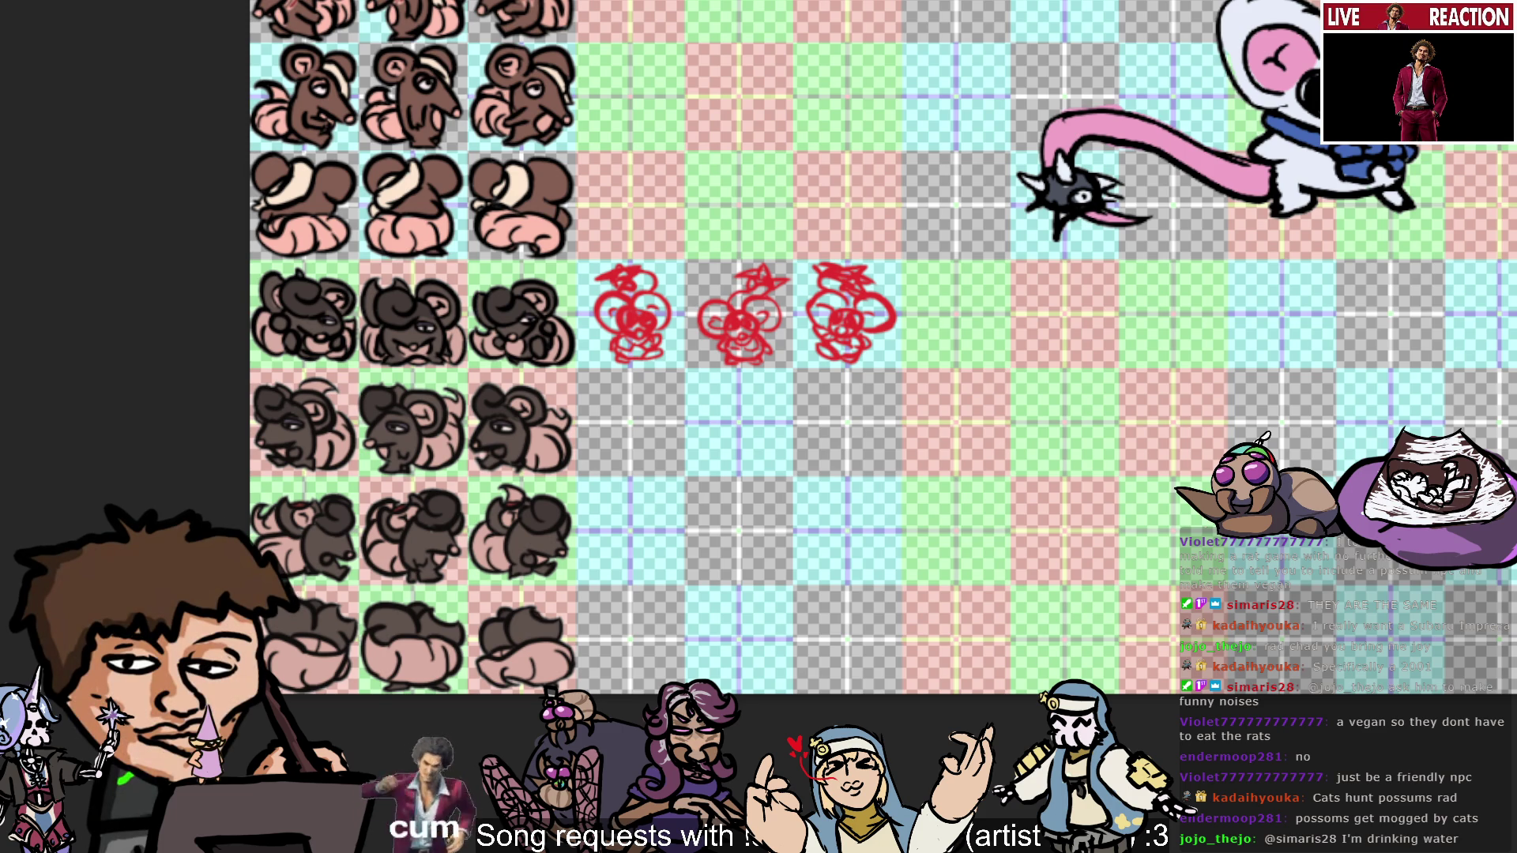
# Sketch a small red oval with a dot in the next row's first empty cell
pyautogui.moveTo(622, 423); pyautogui.dragTo(620, 454)
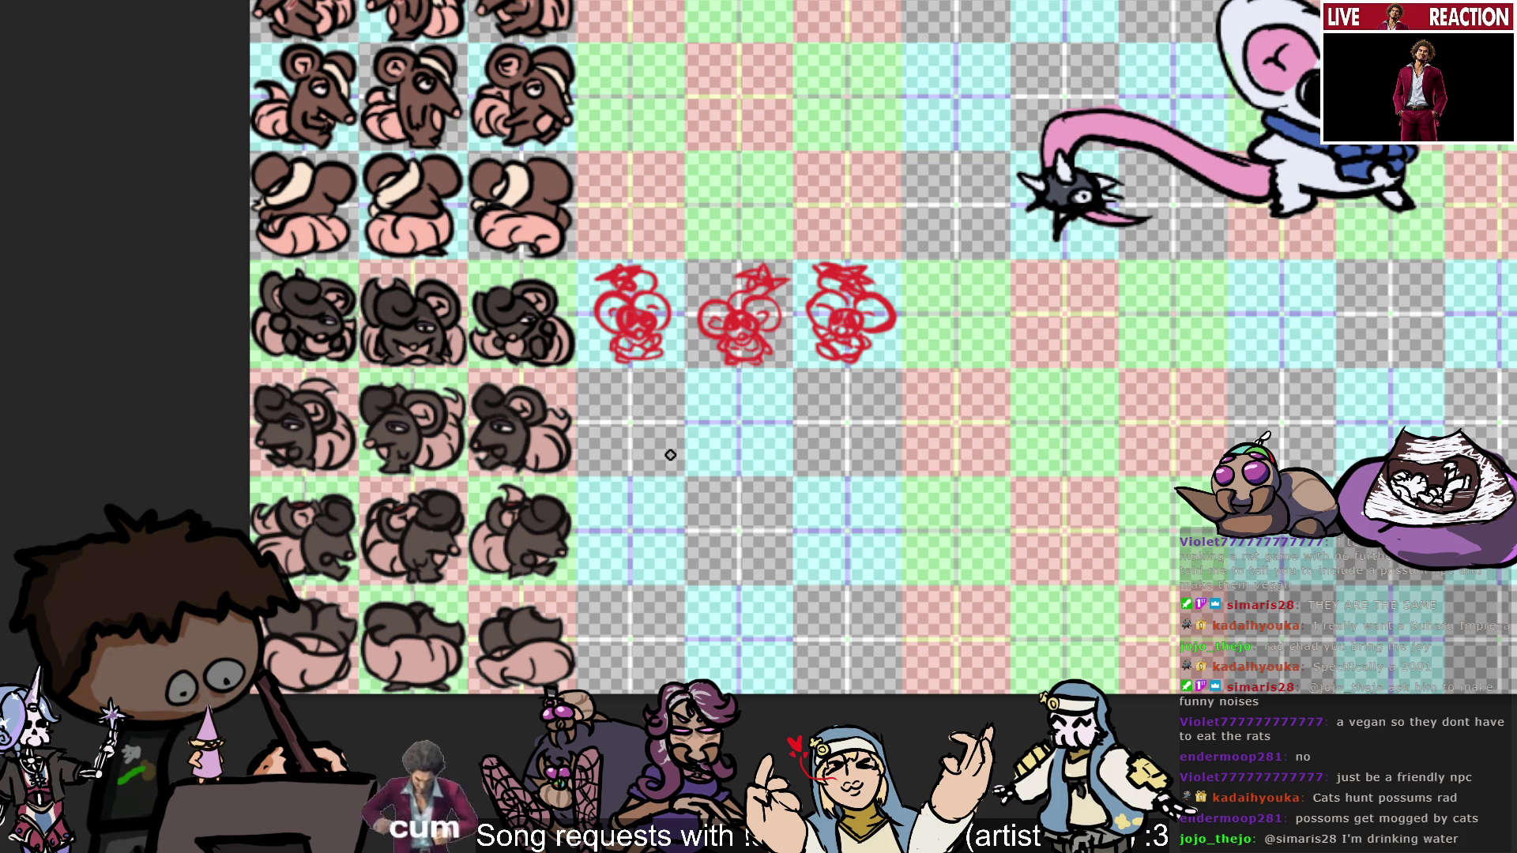
pyautogui.moveTo(605, 443); pyautogui.dragTo(617, 410)
pyautogui.hotkey('ctrl', 'z')
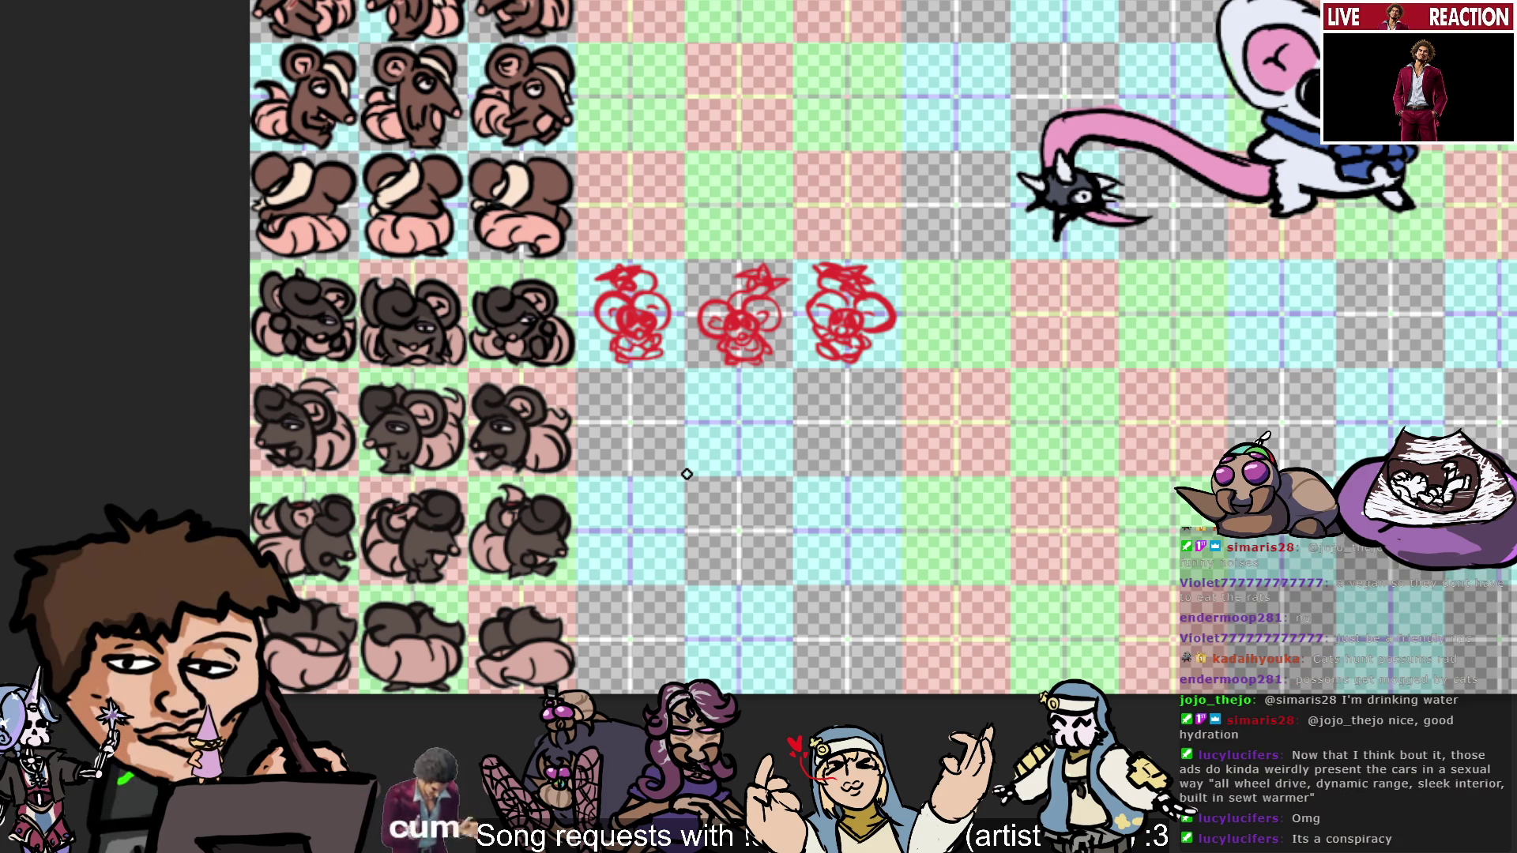
pyautogui.moveTo(640, 423)
pyautogui.mouseDown()
pyautogui.moveTo(617, 416)
pyautogui.moveTo(661, 433)
pyautogui.mouseUp()
pyautogui.click(655, 425)
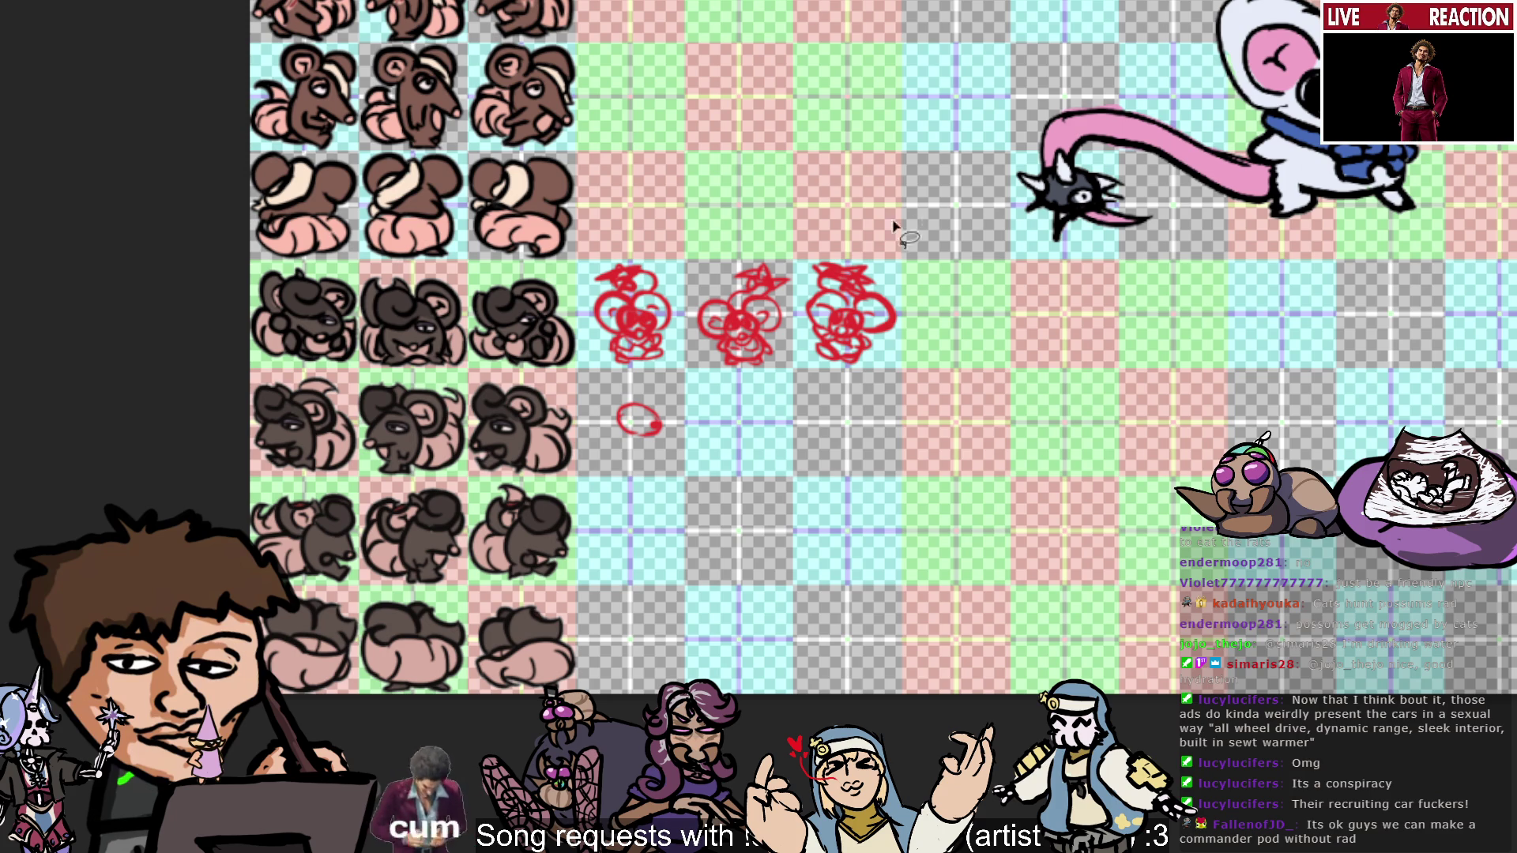
# Redraw the red oval as a tighter body outline, then sketch a head and ear onto it
pyautogui.moveTo(609, 393)
pyautogui.mouseDown()
pyautogui.moveTo(636, 462)
pyautogui.moveTo(671, 433)
pyautogui.mouseUp()
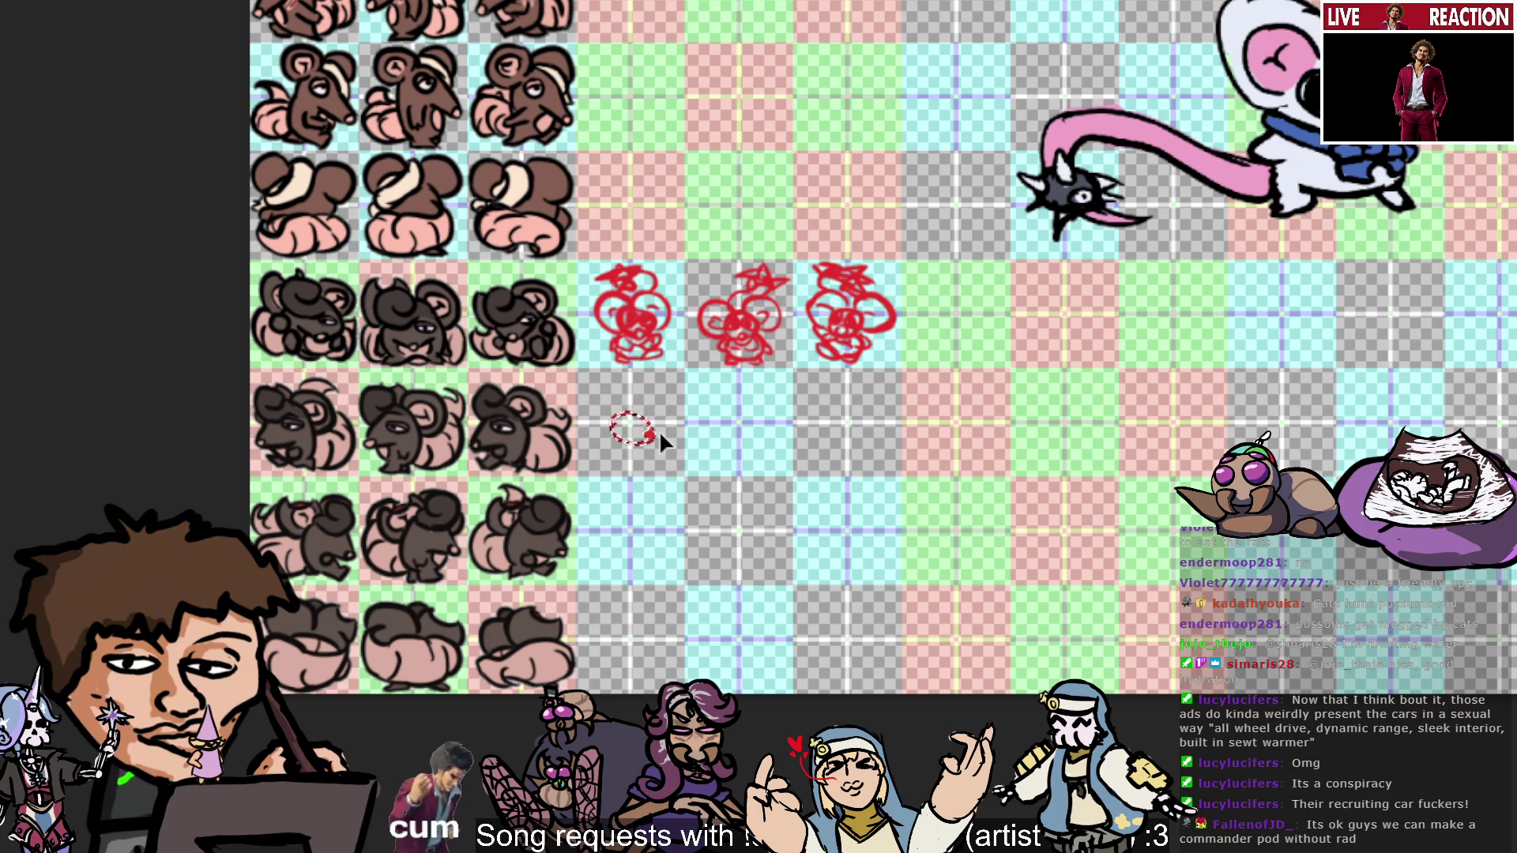
pyautogui.hotkey('ctrl', 'd')
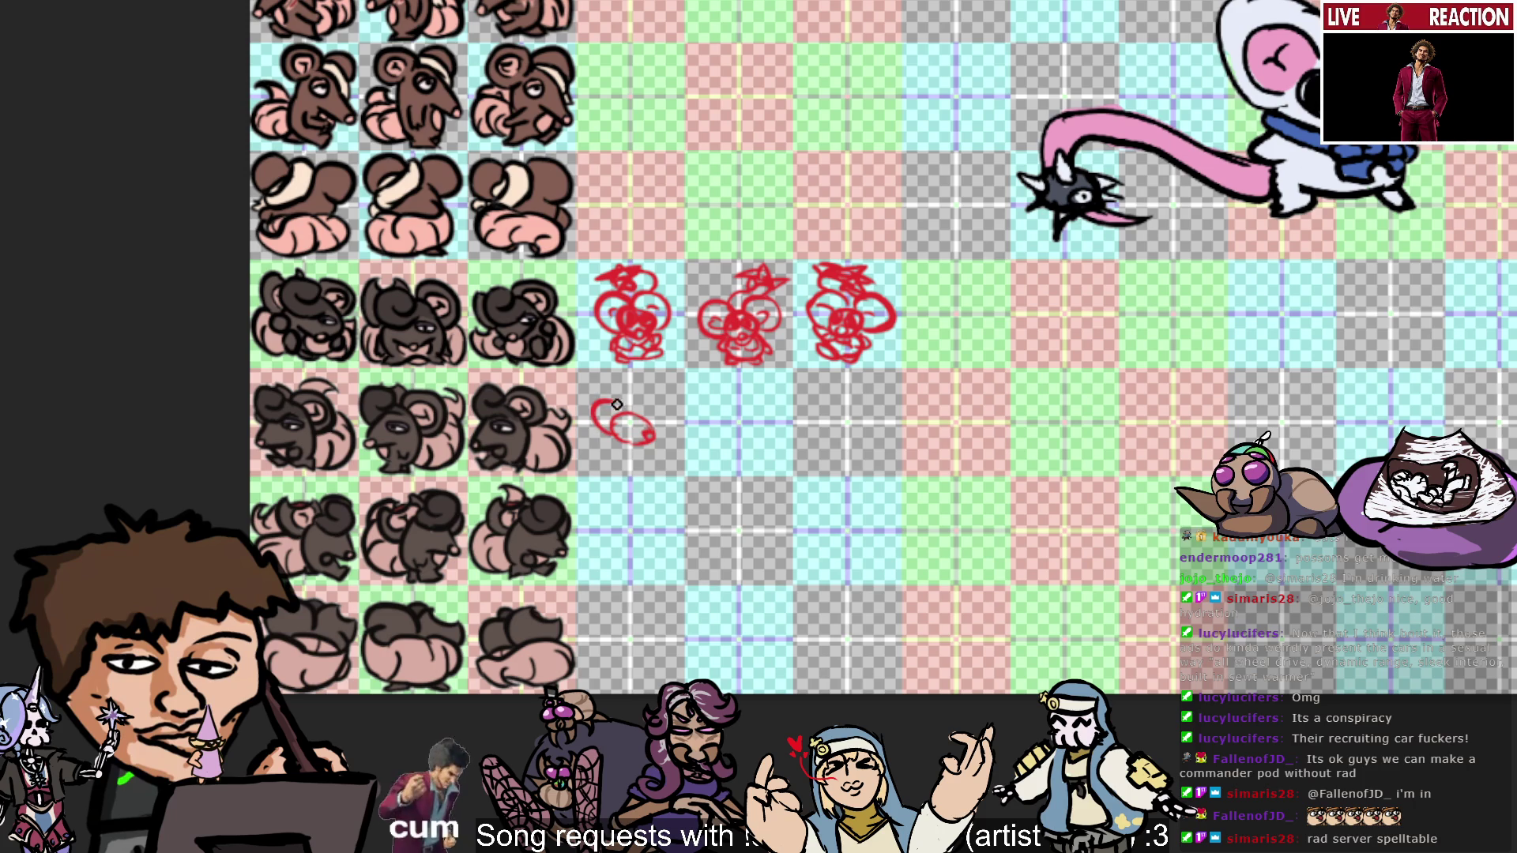
pyautogui.moveTo(620, 395)
pyautogui.mouseDown()
pyautogui.moveTo(629, 441)
pyautogui.moveTo(620, 400)
pyautogui.mouseUp()
pyautogui.hotkey('ctrl', 'z')
pyautogui.hotkey('ctrl', 'z')
pyautogui.hotkey('ctrl', 'z')
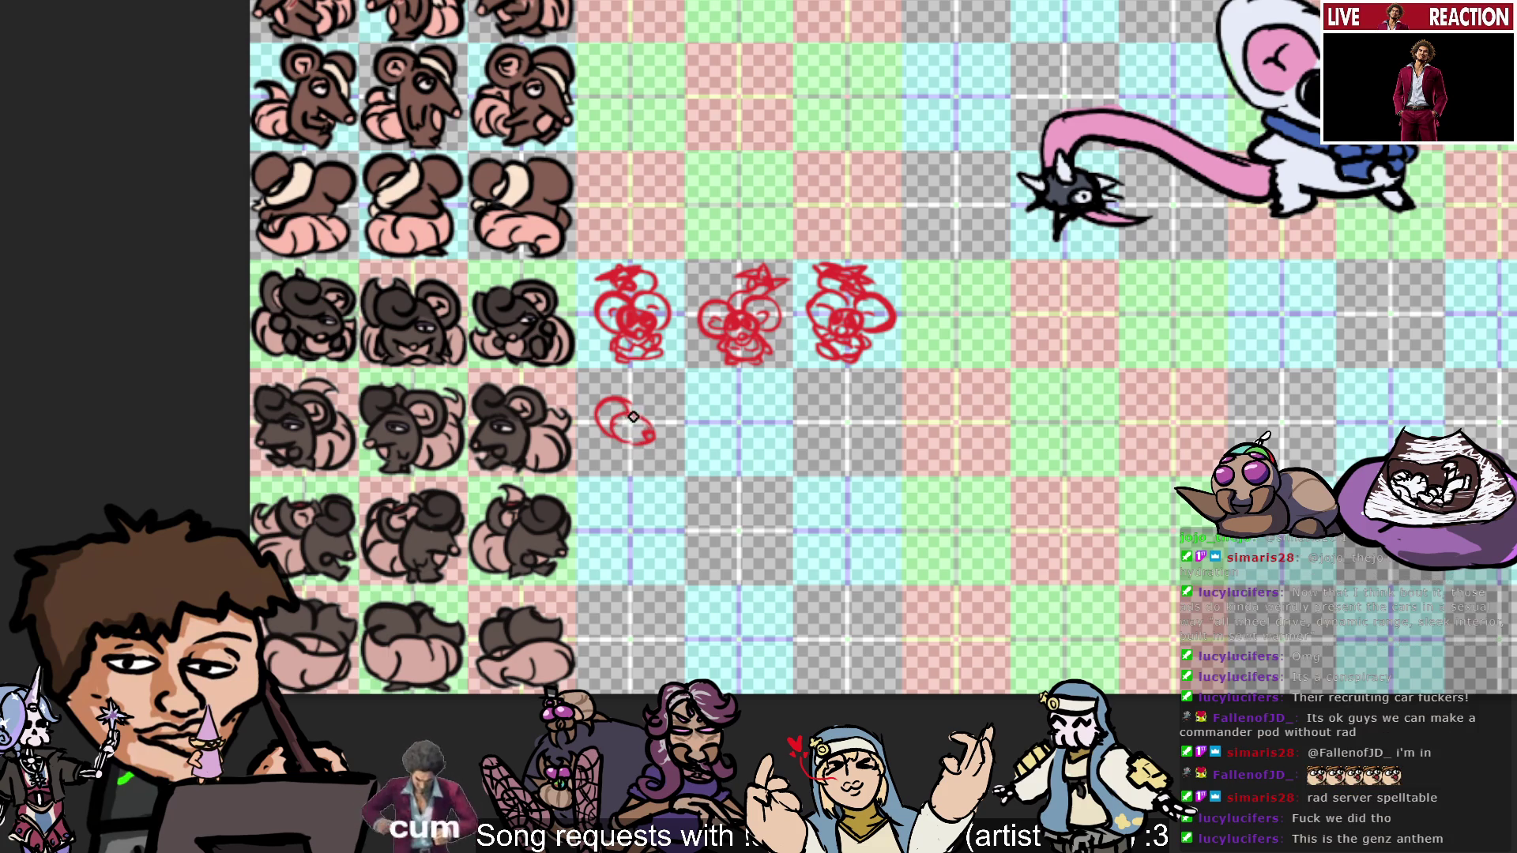
pyautogui.hotkey('ctrl', 'z')
pyautogui.moveTo(629, 415)
pyautogui.mouseDown()
pyautogui.moveTo(600, 415)
pyautogui.moveTo(624, 427)
pyautogui.moveTo(598, 403)
pyautogui.moveTo(632, 409)
pyautogui.mouseUp()
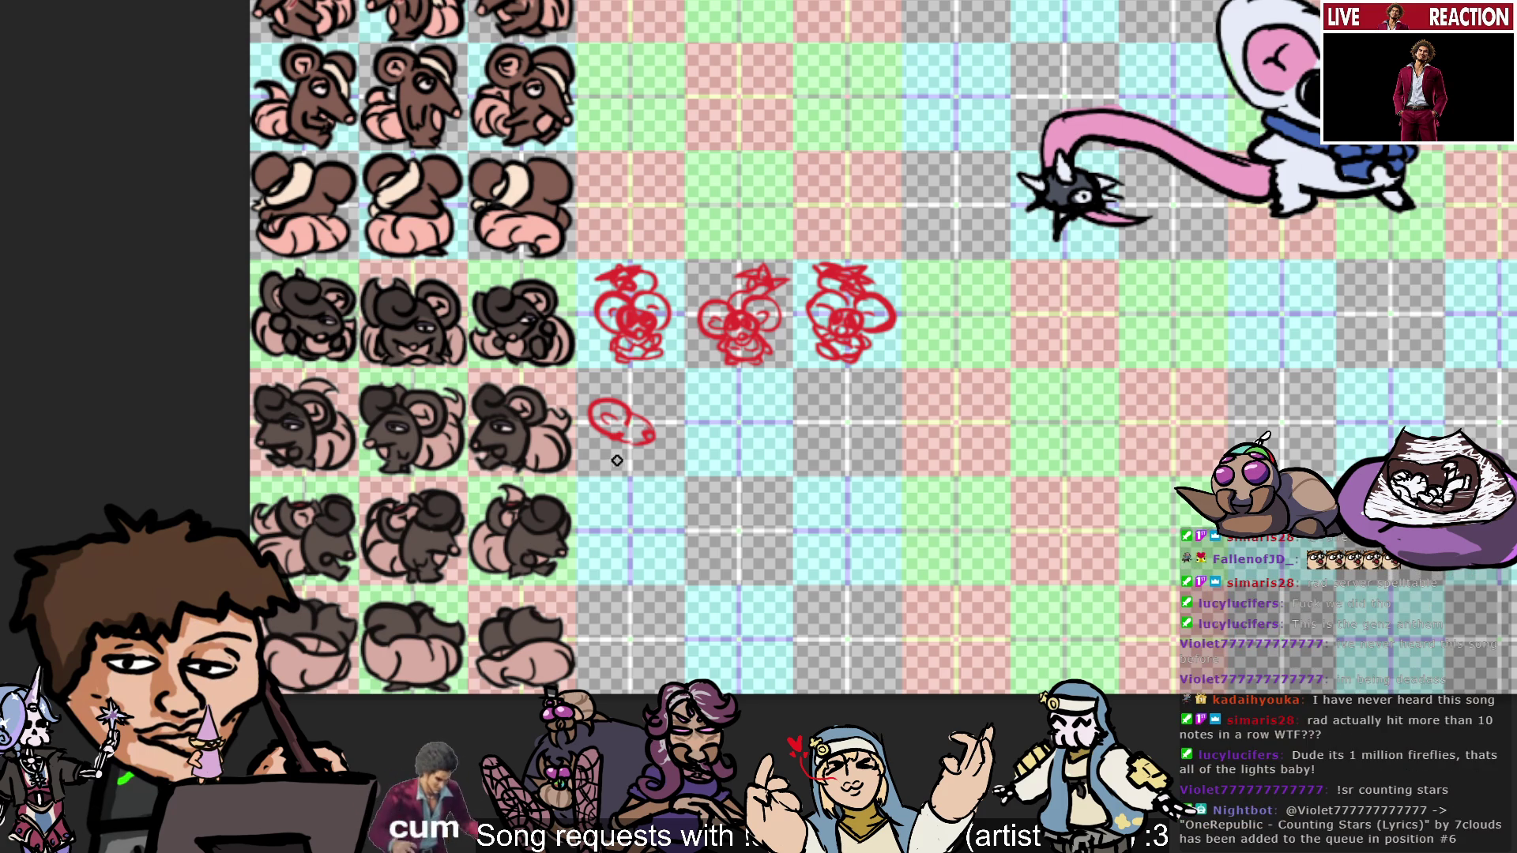
pyautogui.moveTo(621, 399)
pyautogui.mouseDown()
pyautogui.moveTo(632, 419)
pyautogui.moveTo(624, 399)
pyautogui.moveTo(645, 400)
pyautogui.mouseUp()
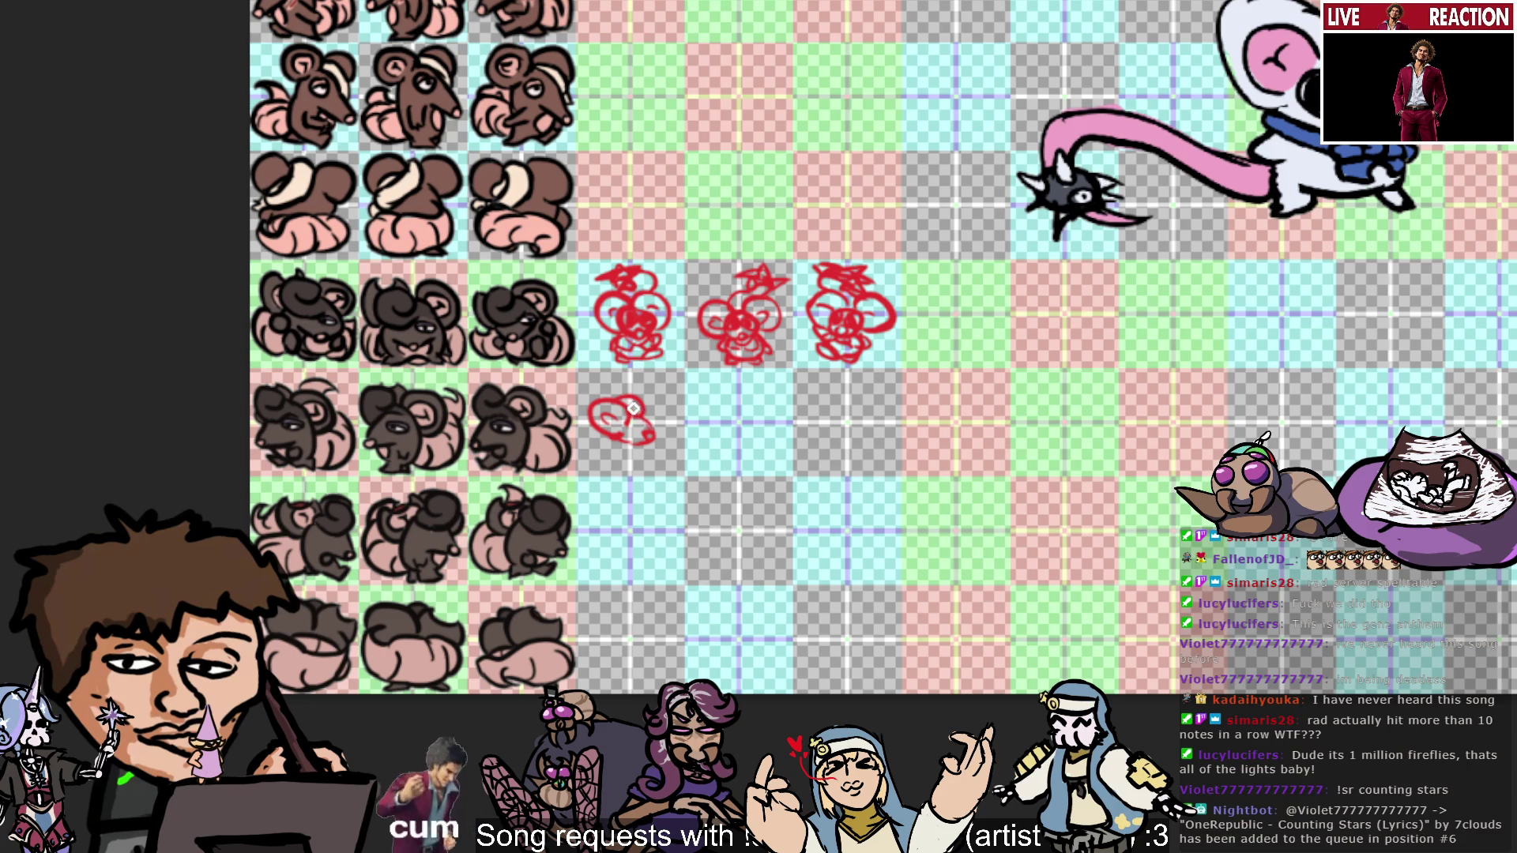
# Extend the sketch downward with a bottom stroke, then move the lower mouse sketch one cell right
pyautogui.moveTo(617, 441); pyautogui.dragTo(624, 449)
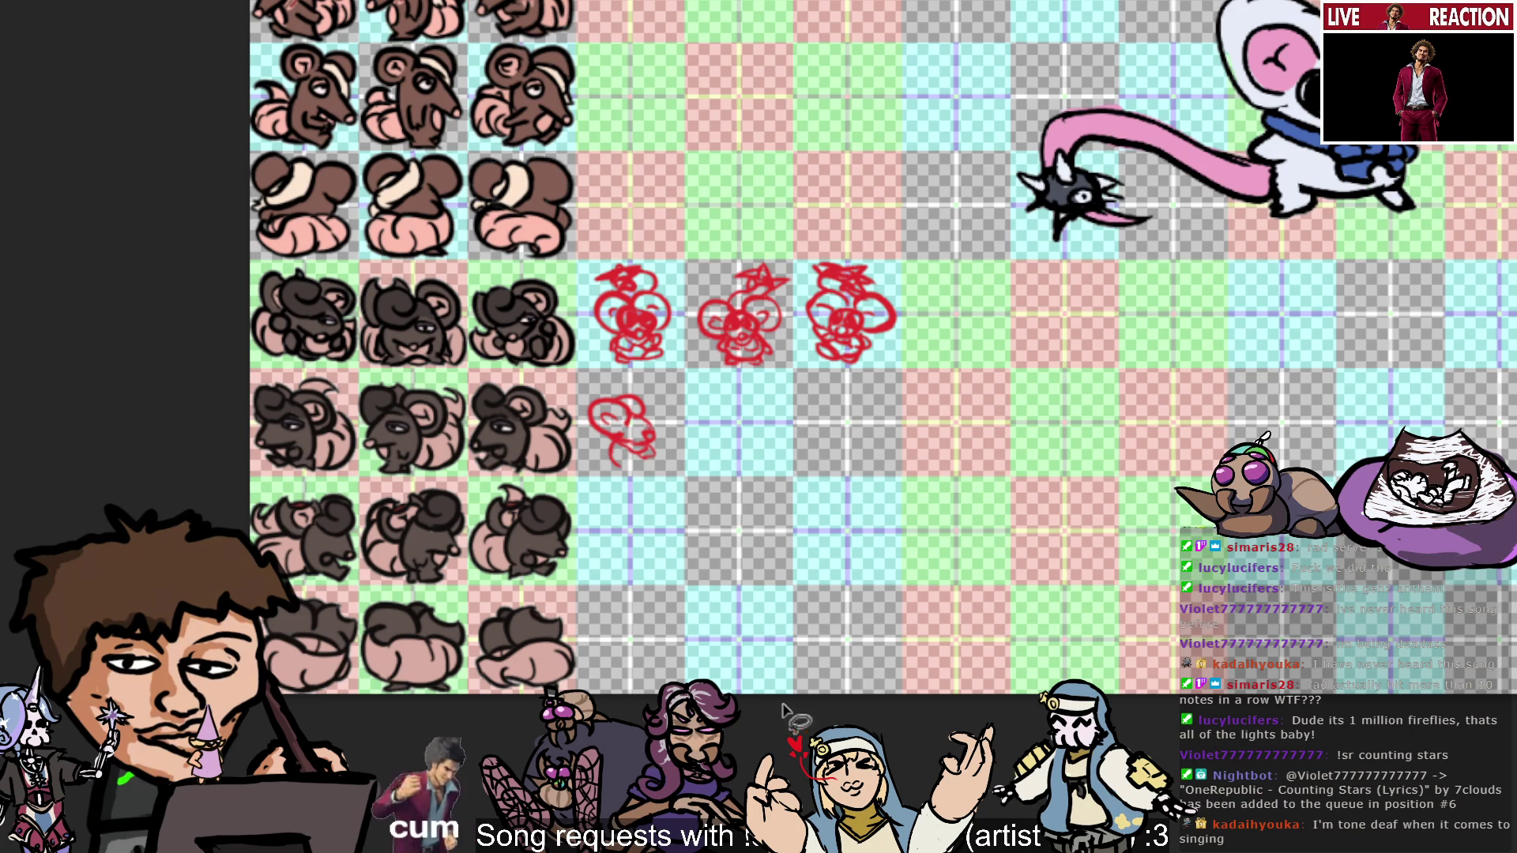
pyautogui.moveTo(620, 393)
pyautogui.mouseDown()
pyautogui.moveTo(585, 438)
pyautogui.moveTo(660, 525)
pyautogui.moveTo(626, 387)
pyautogui.mouseUp()
pyautogui.click(1049, 594)
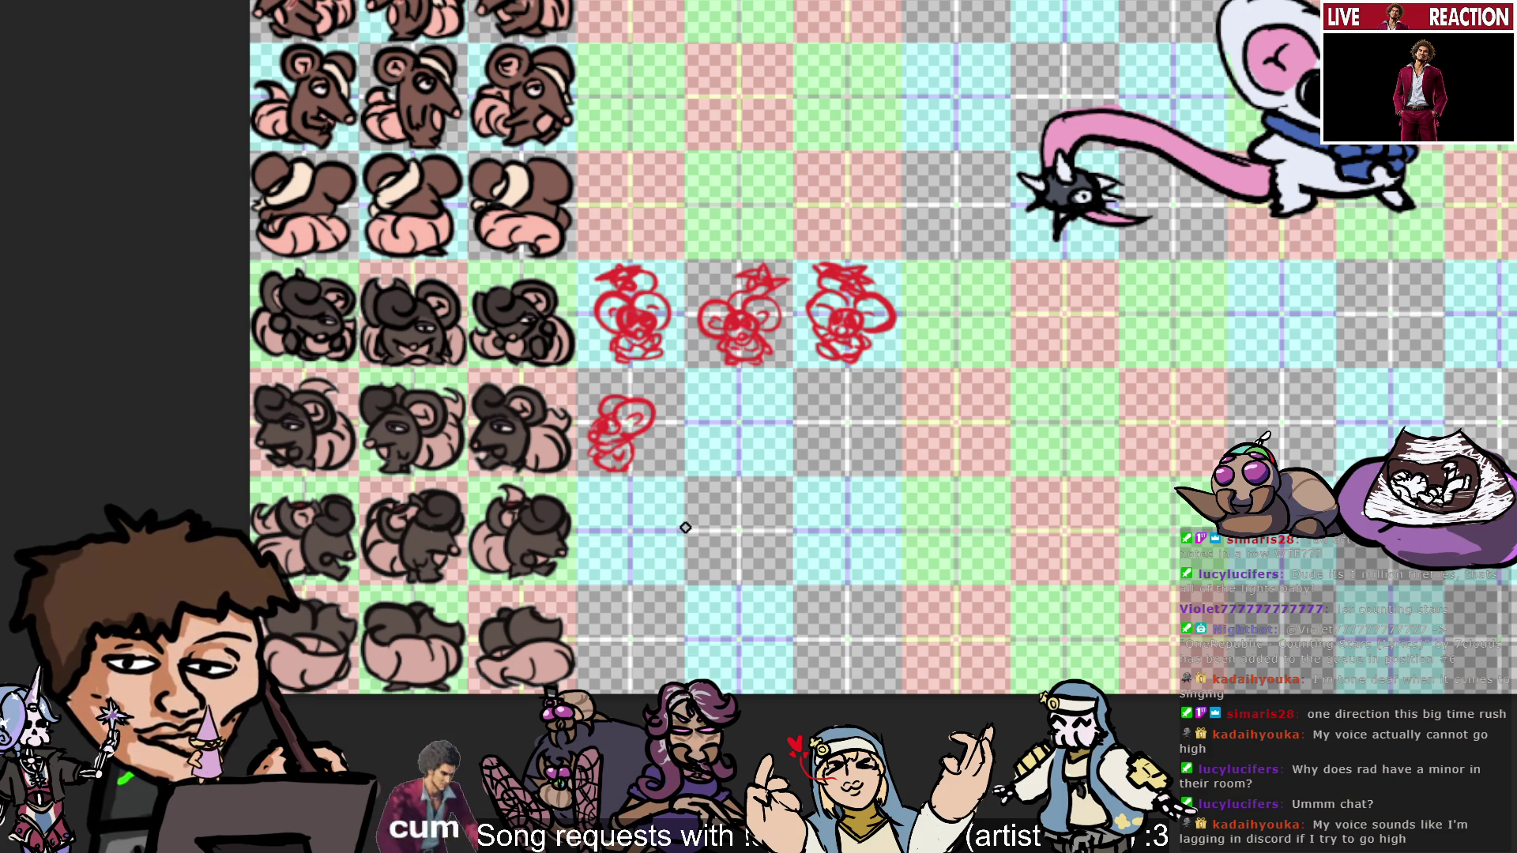
pyautogui.moveTo(625, 469)
pyautogui.mouseDown()
pyautogui.moveTo(662, 472)
pyautogui.moveTo(669, 447)
pyautogui.mouseUp()
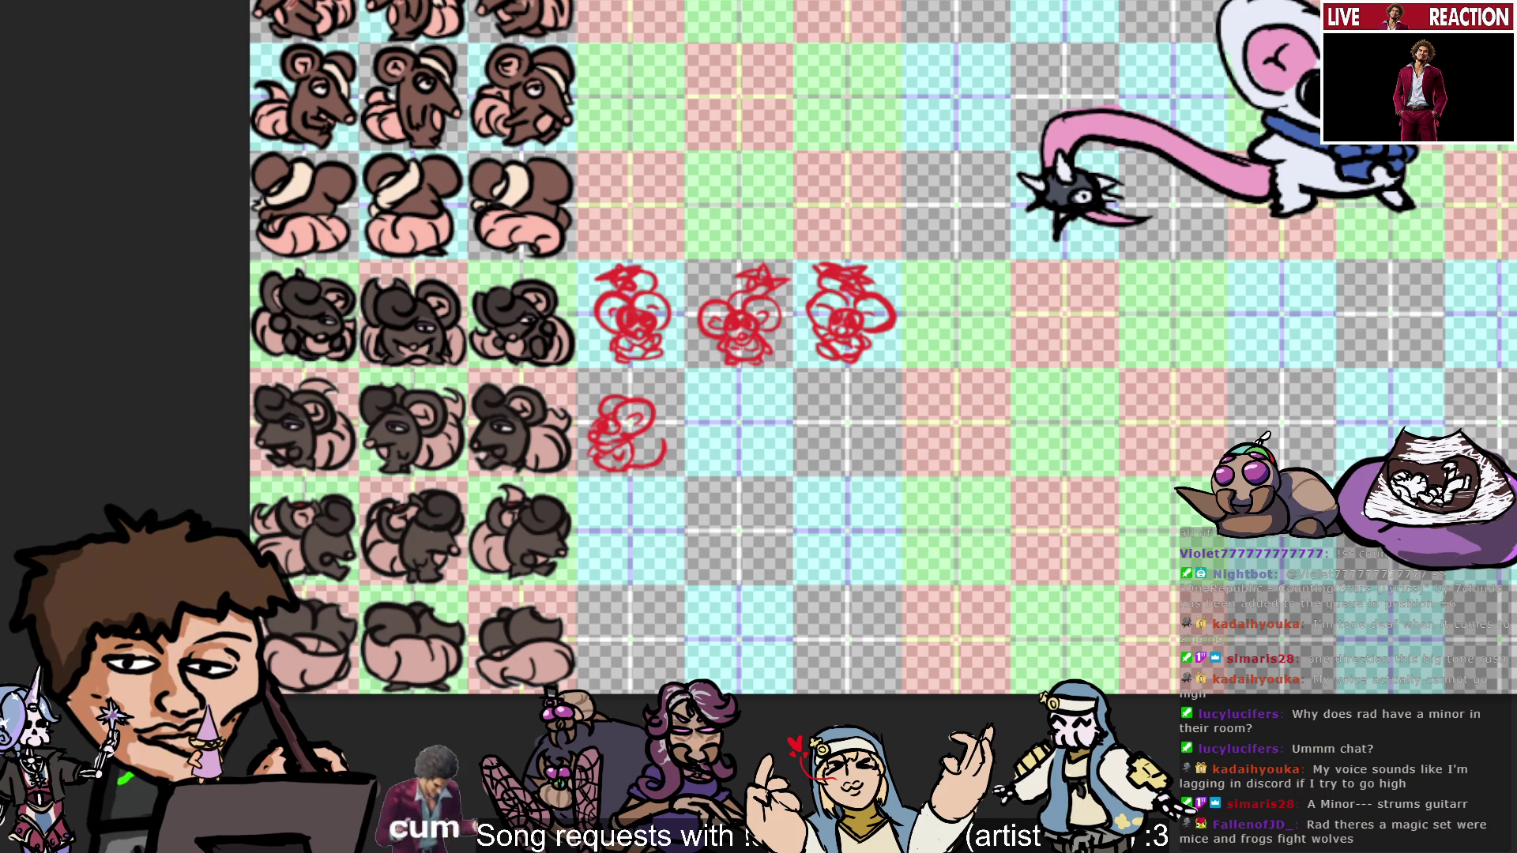
pyautogui.moveTo(624, 435); pyautogui.dragTo(750, 434)
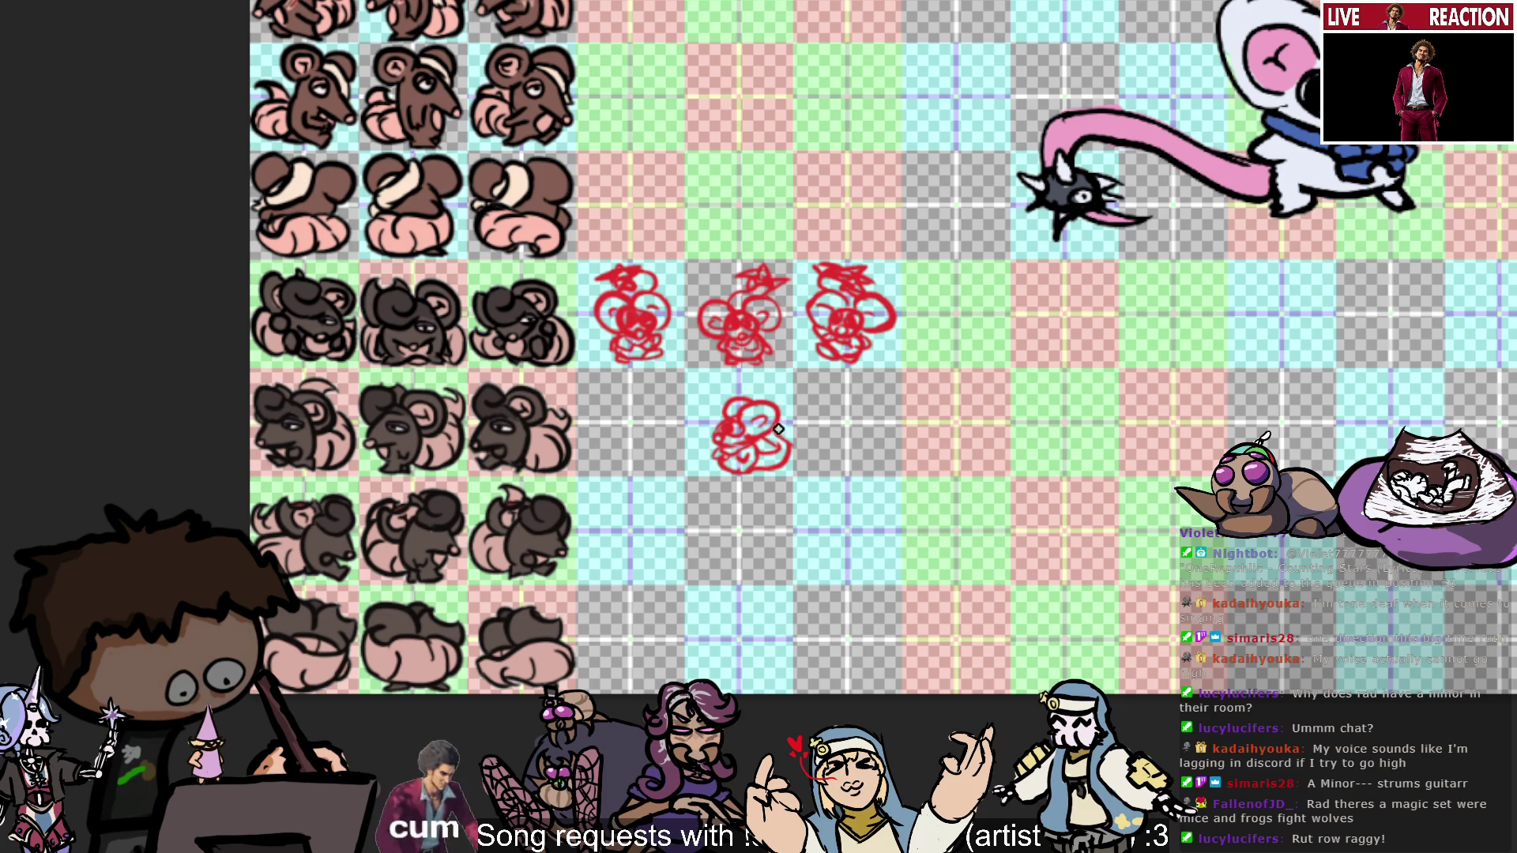
# Add strokes atop the moved sketch's head and try hook arcs for a new head in the empty cell
pyautogui.moveTo(743, 404)
pyautogui.mouseDown()
pyautogui.moveTo(781, 384)
pyautogui.moveTo(784, 402)
pyautogui.mouseUp()
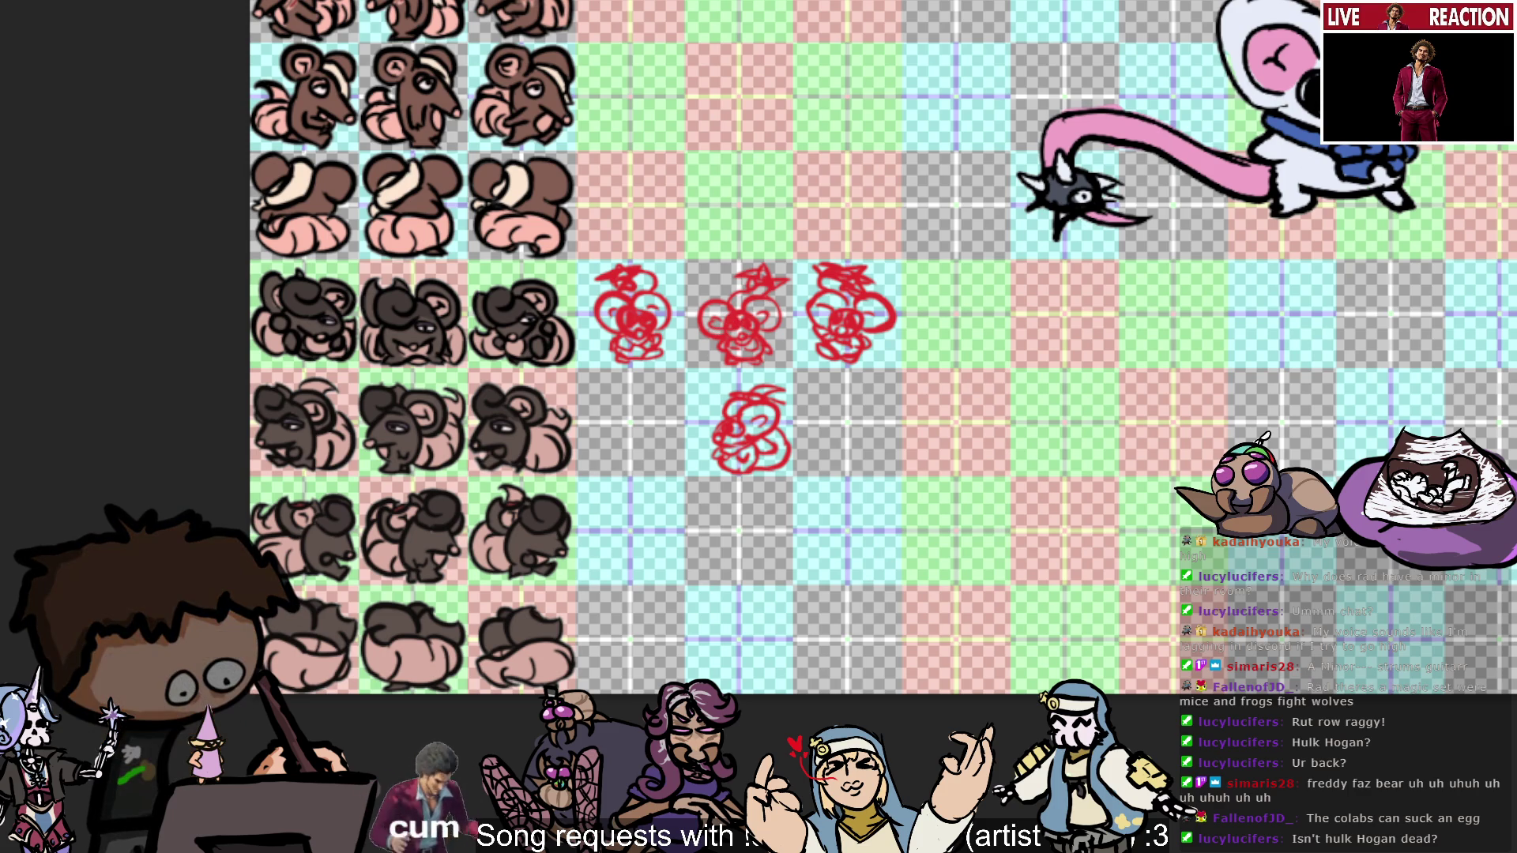
pyautogui.moveTo(621, 439)
pyautogui.mouseDown()
pyautogui.moveTo(618, 426)
pyautogui.moveTo(648, 446)
pyautogui.mouseUp()
pyautogui.hotkey('ctrl', 'z')
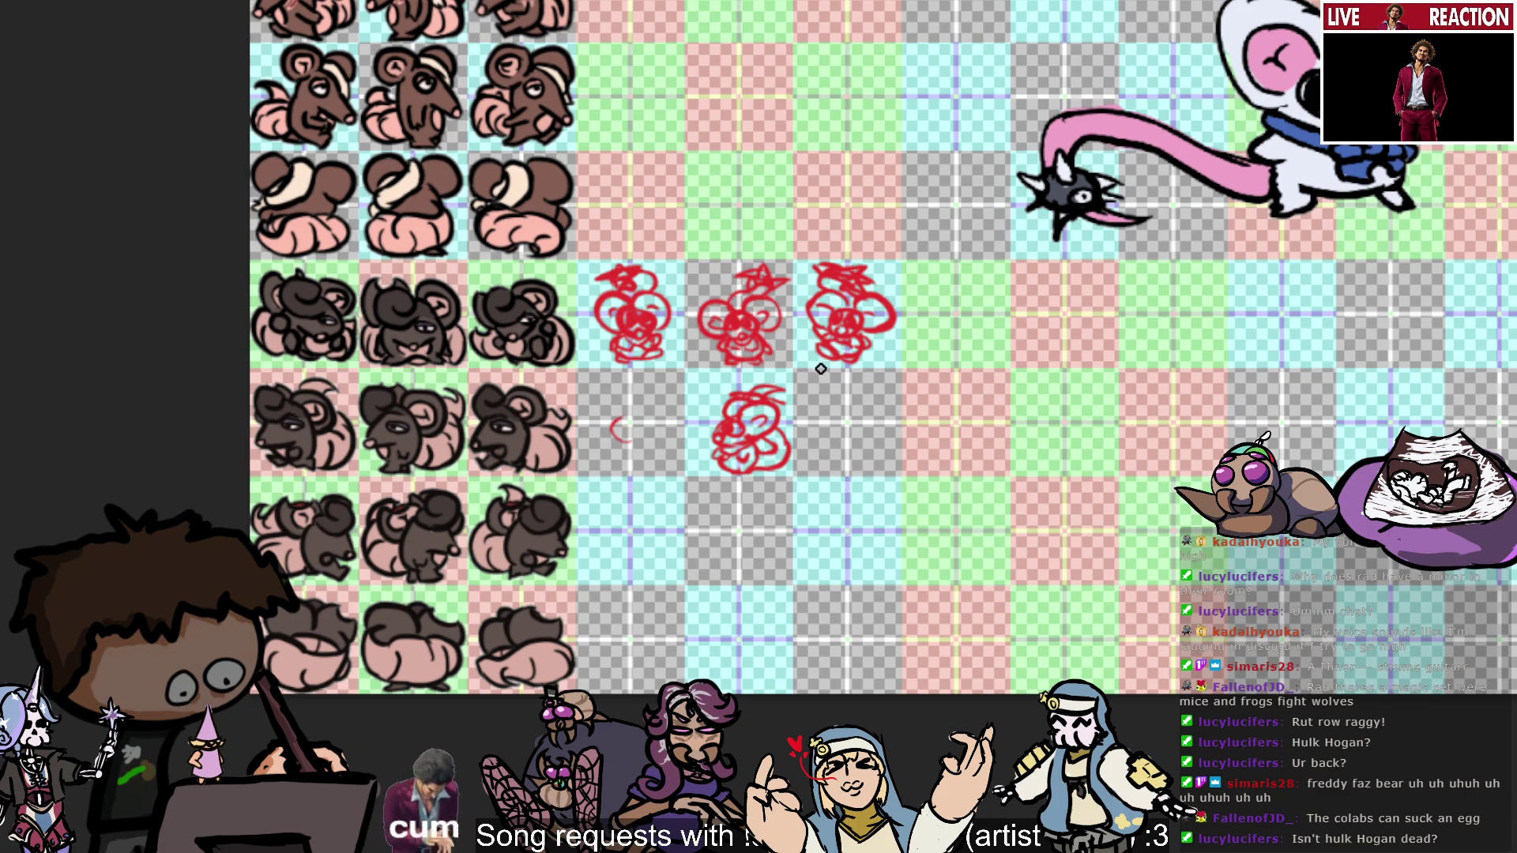
pyautogui.moveTo(613, 424); pyautogui.dragTo(637, 414)
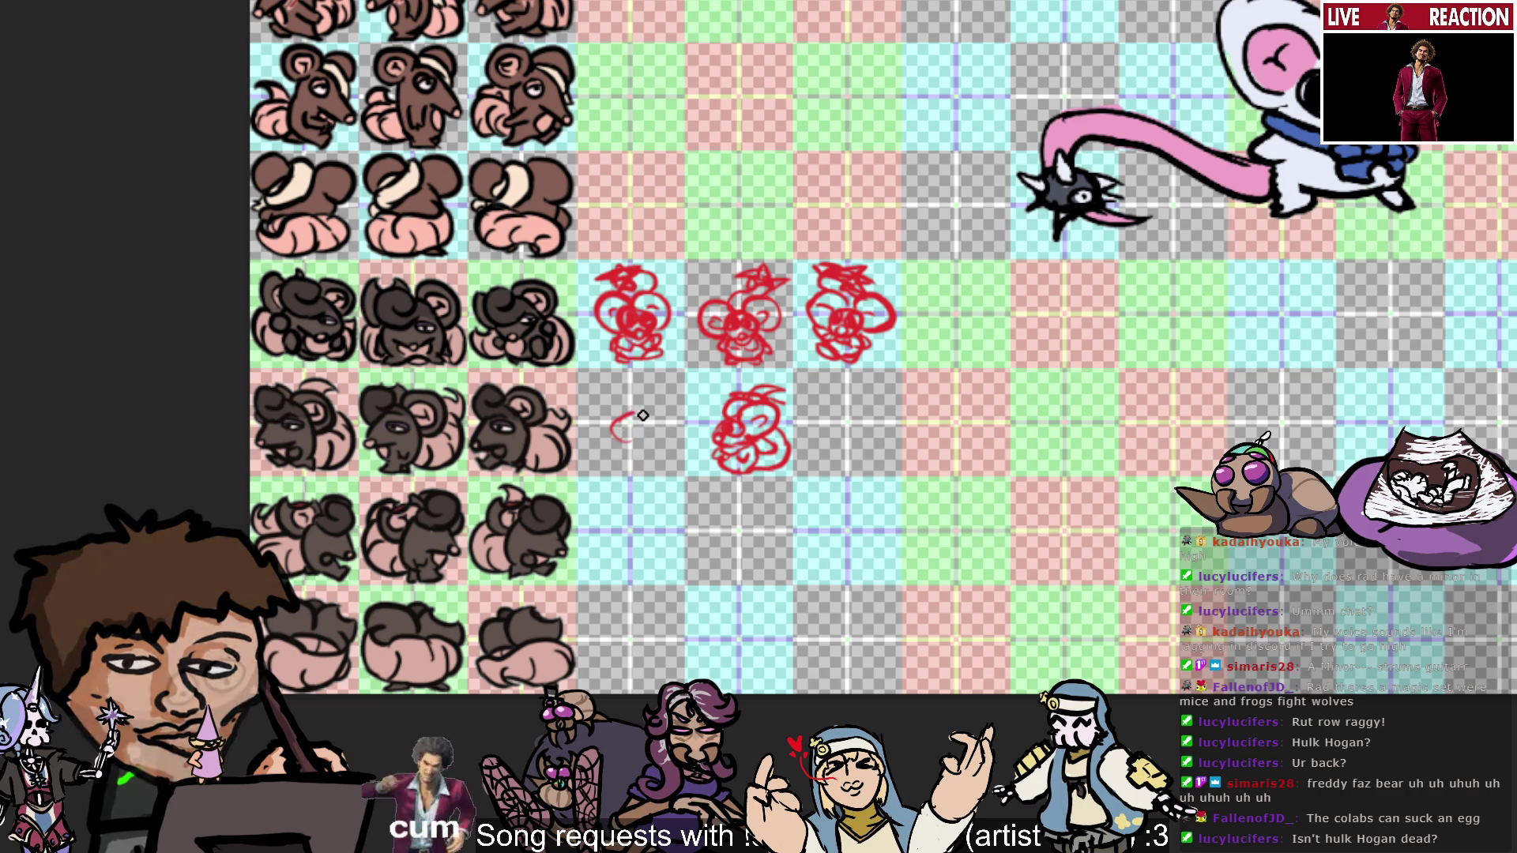
pyautogui.hotkey('ctrl', 'z')
pyautogui.hotkey('ctrl', 'z')
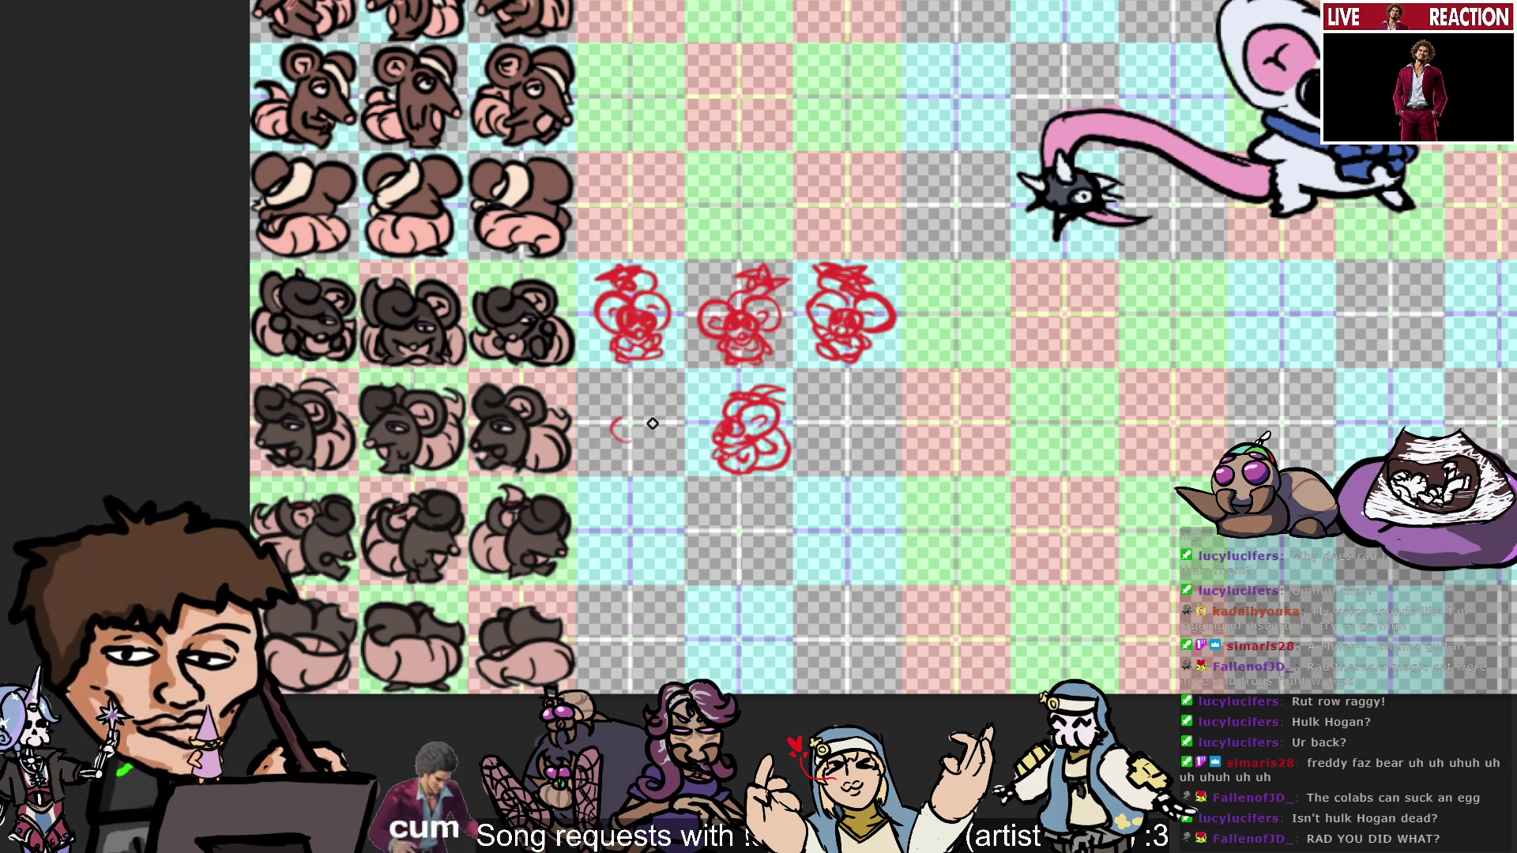
pyautogui.moveTo(642, 434); pyautogui.dragTo(621, 444)
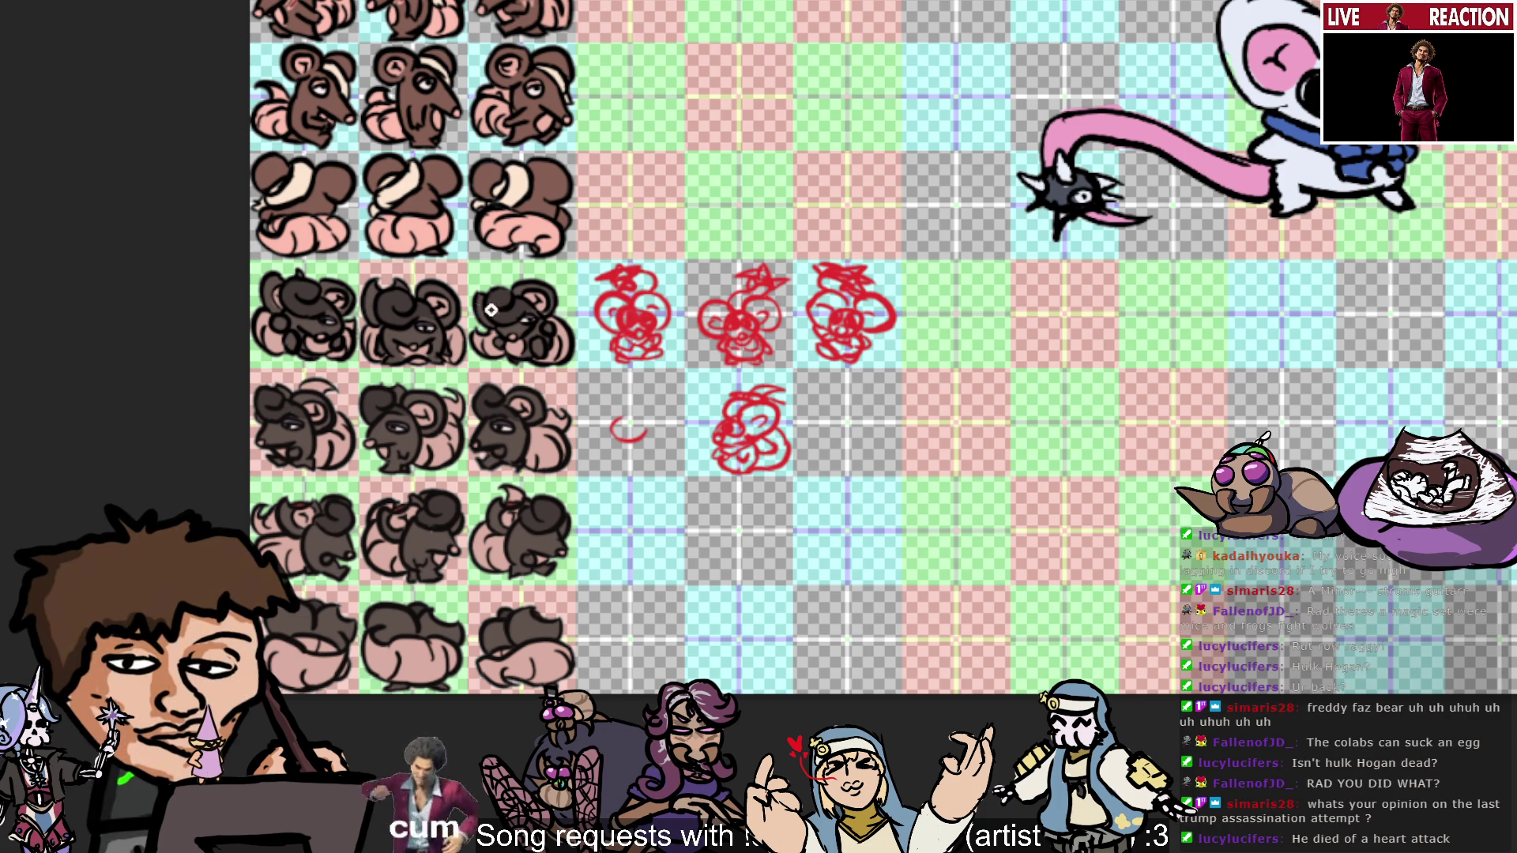
pyautogui.hotkey('ctrl', 'z')
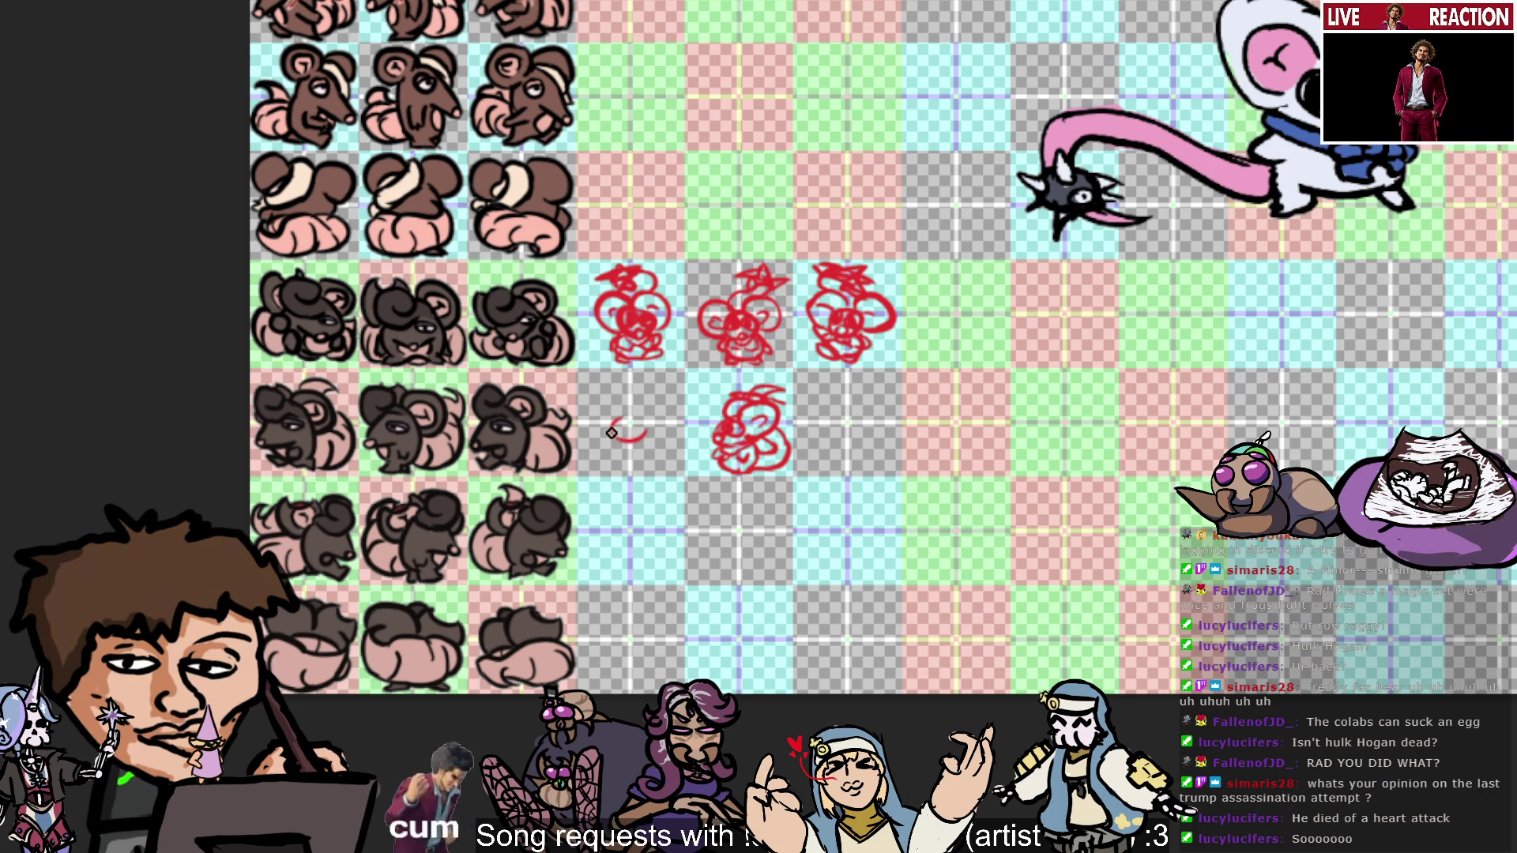
pyautogui.moveTo(645, 433); pyautogui.dragTo(616, 433)
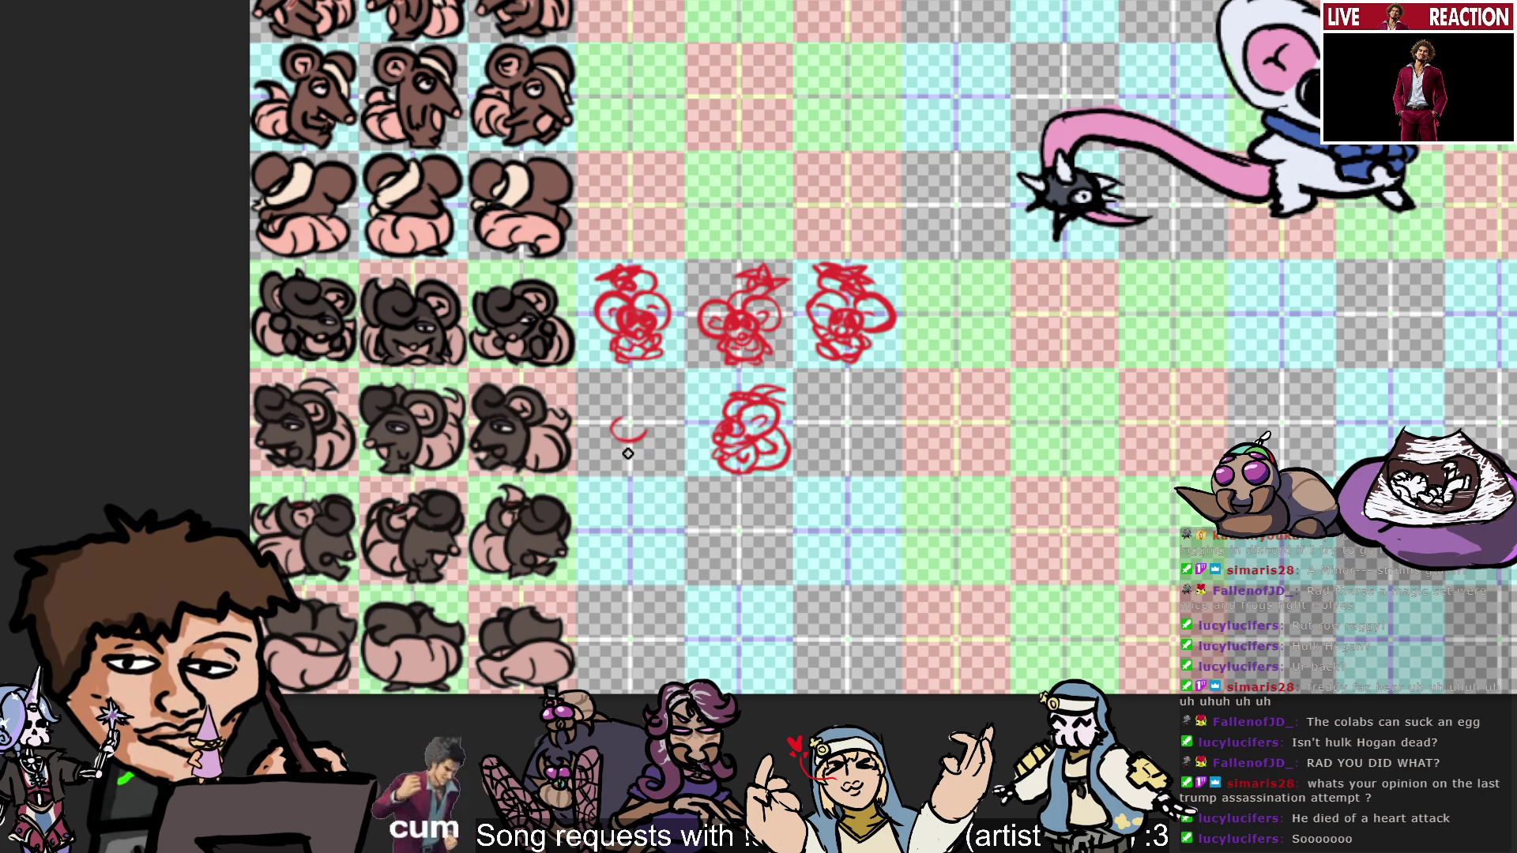
pyautogui.moveTo(600, 434); pyautogui.dragTo(643, 435)
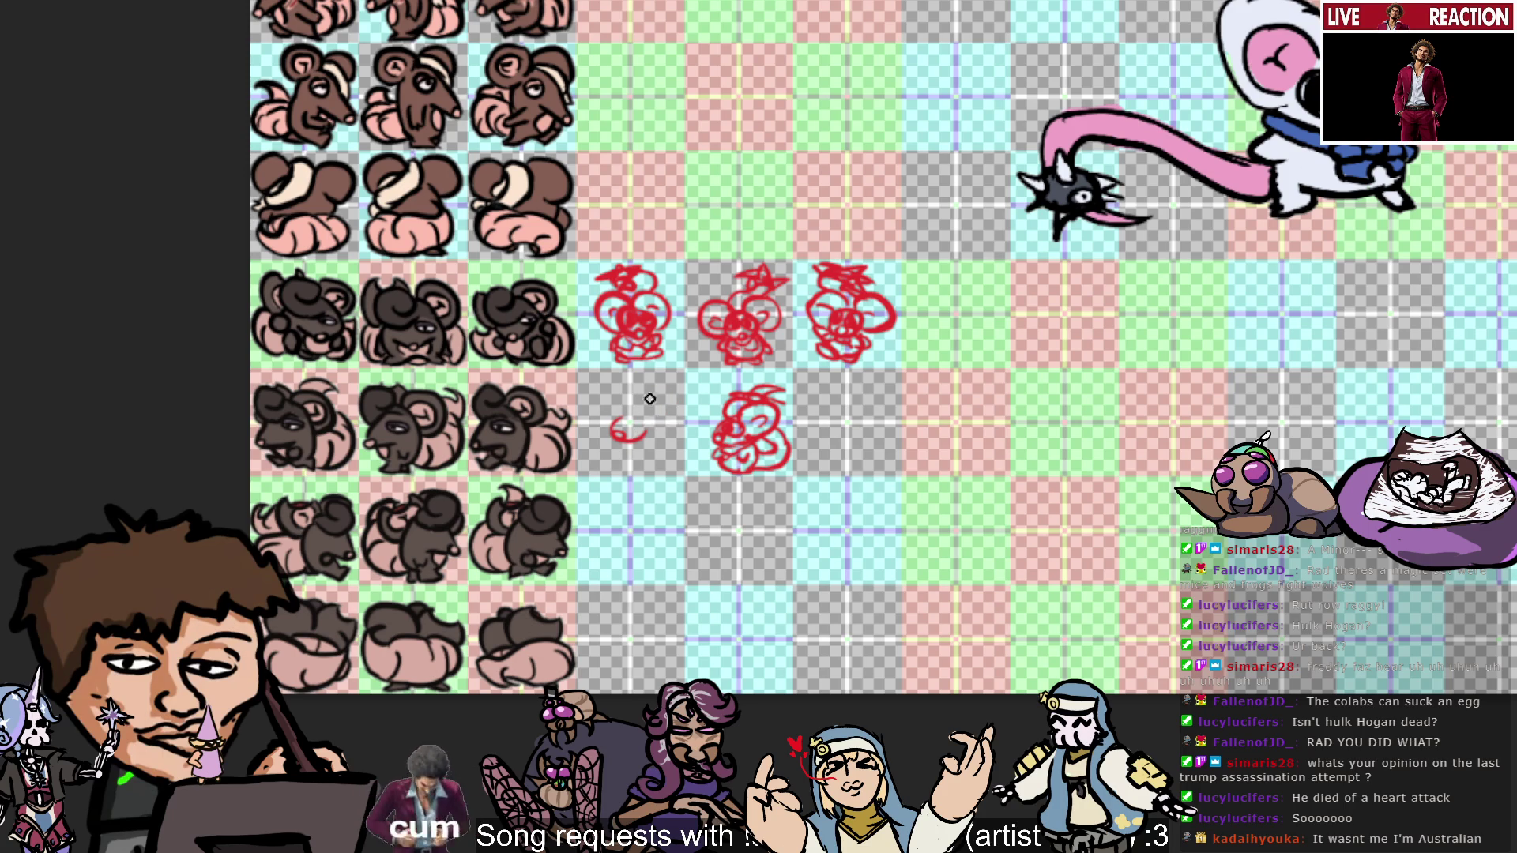
# Draw the round head outline, close its top, and add strokes for the lower-left body
pyautogui.moveTo(633, 399); pyautogui.dragTo(643, 437)
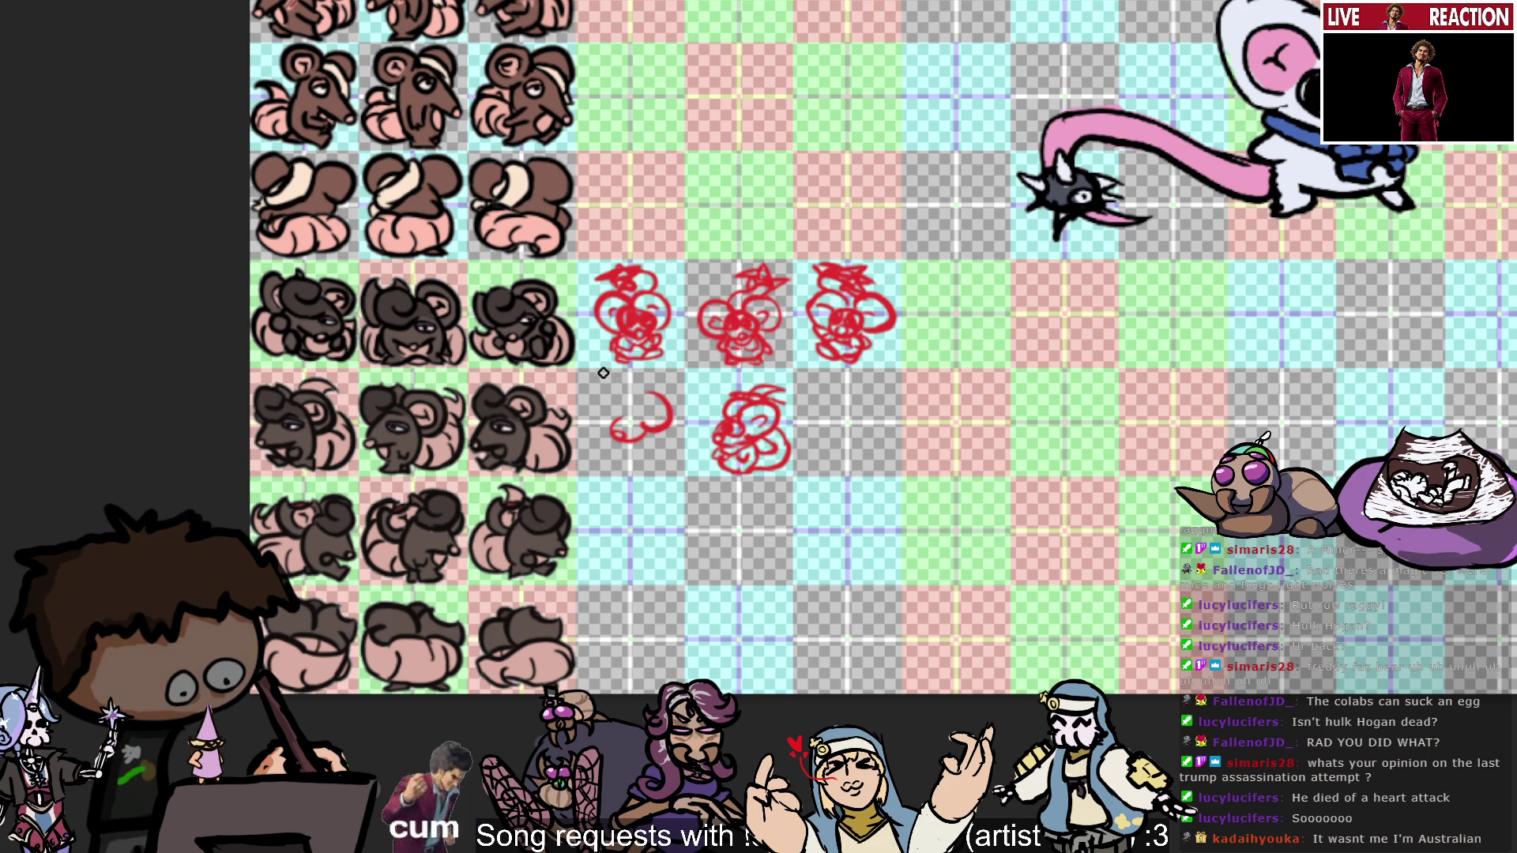
pyautogui.moveTo(618, 417); pyautogui.dragTo(669, 403)
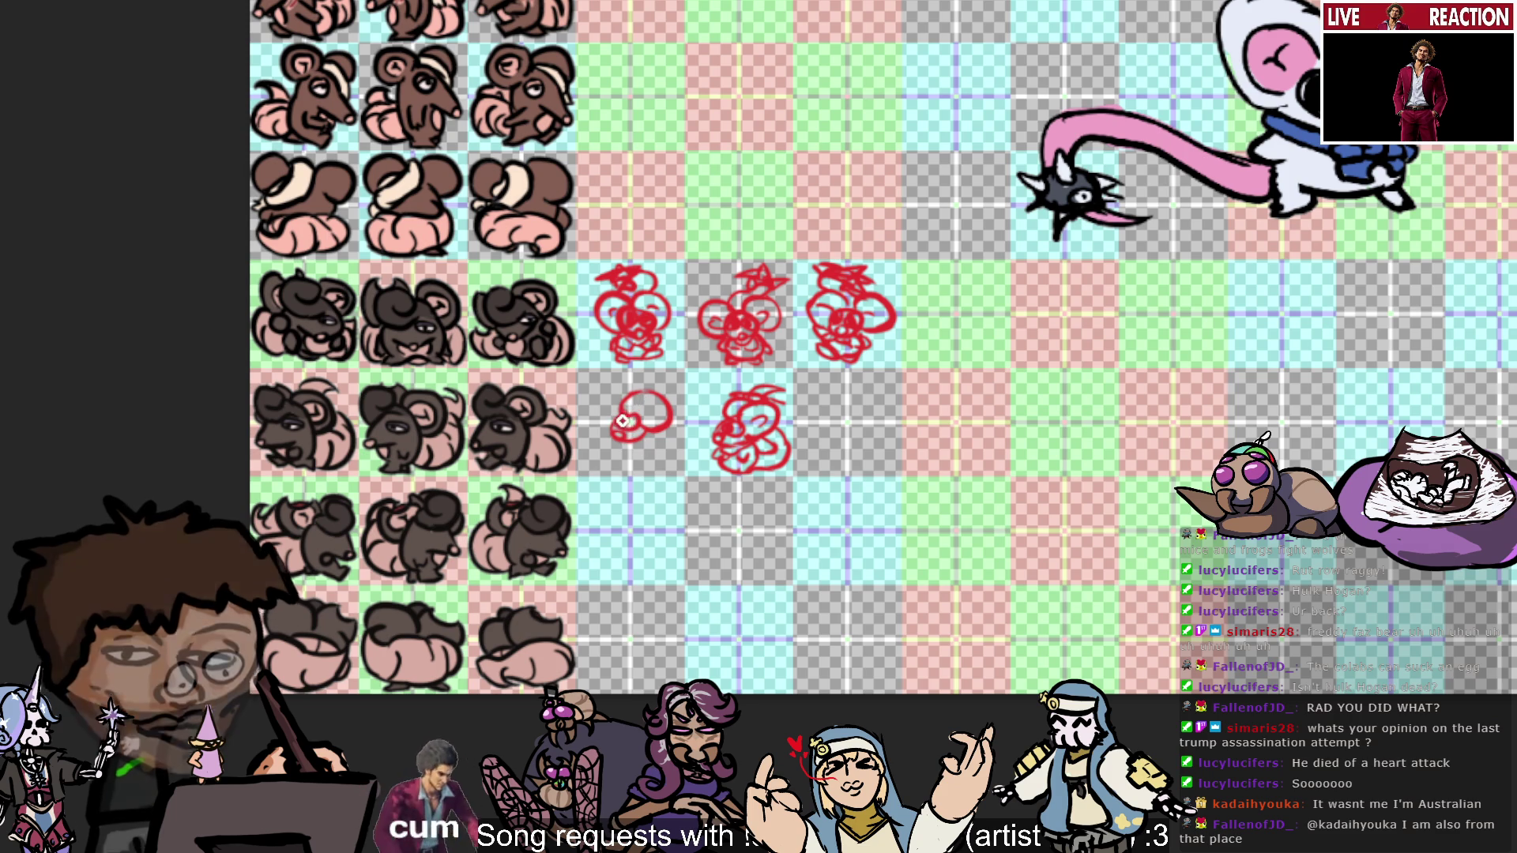
pyautogui.moveTo(626, 409); pyautogui.dragTo(662, 397)
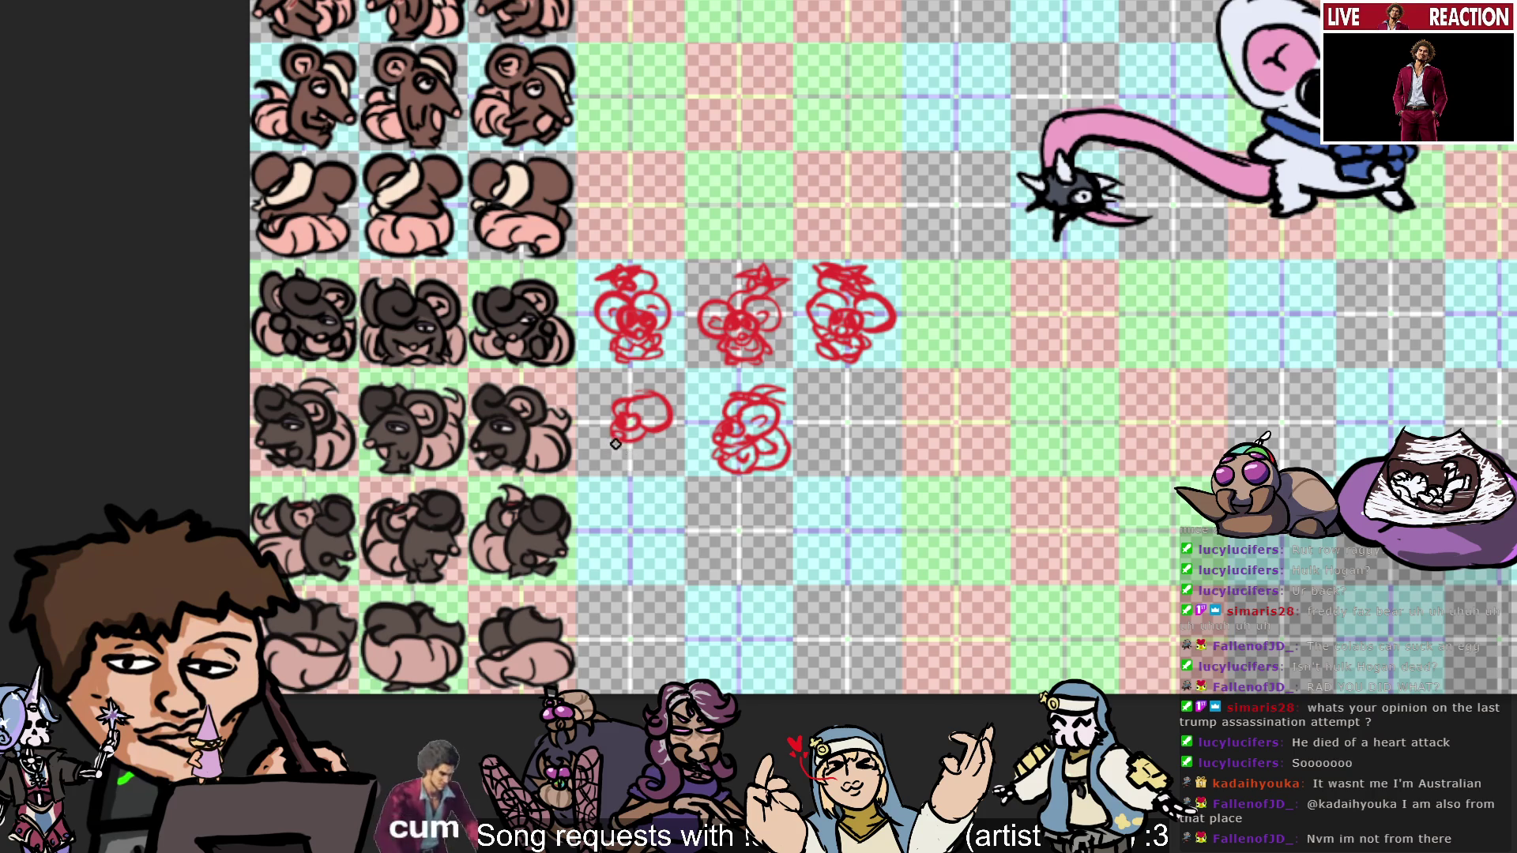
pyautogui.moveTo(612, 436); pyautogui.dragTo(622, 455)
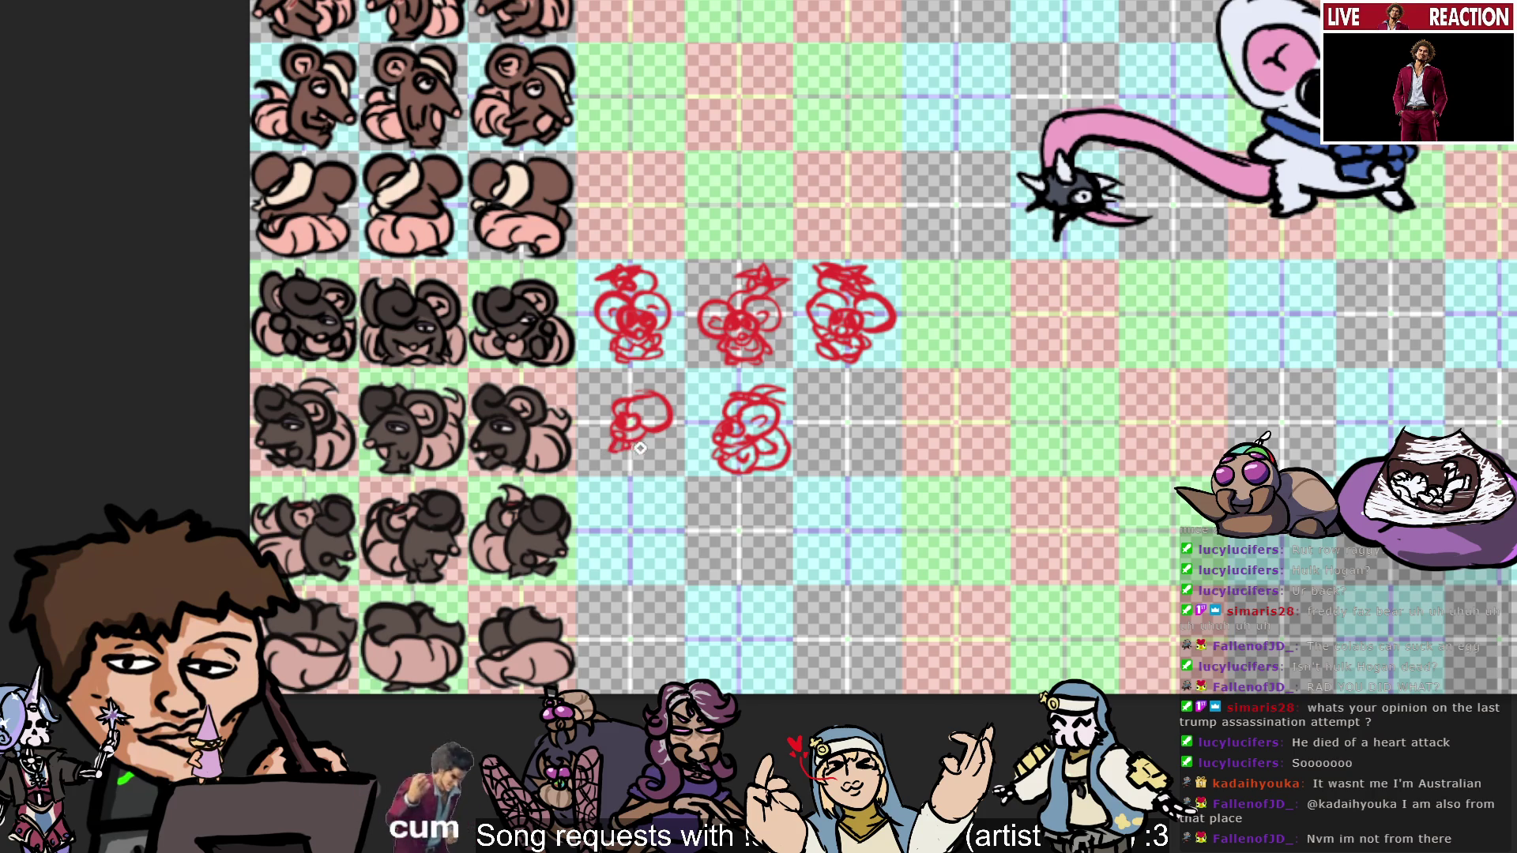
pyautogui.moveTo(648, 435); pyautogui.dragTo(628, 448)
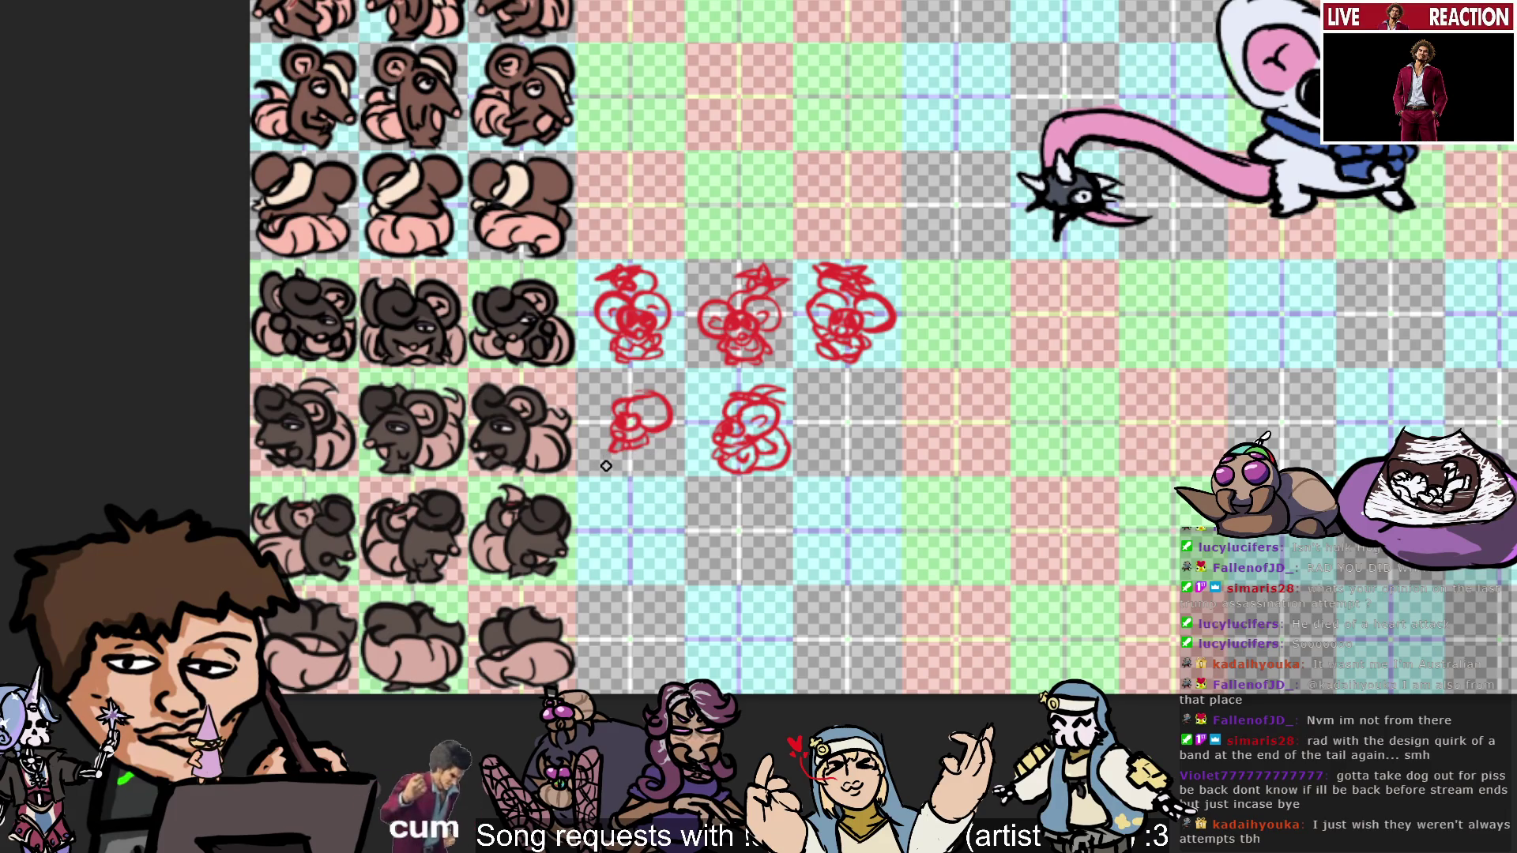
# Add the body's bottom curve, lower-left strokes, and a right-side curve to the curled mouse
pyautogui.moveTo(618, 450)
pyautogui.mouseDown()
pyautogui.moveTo(664, 468)
pyautogui.moveTo(649, 466)
pyautogui.mouseUp()
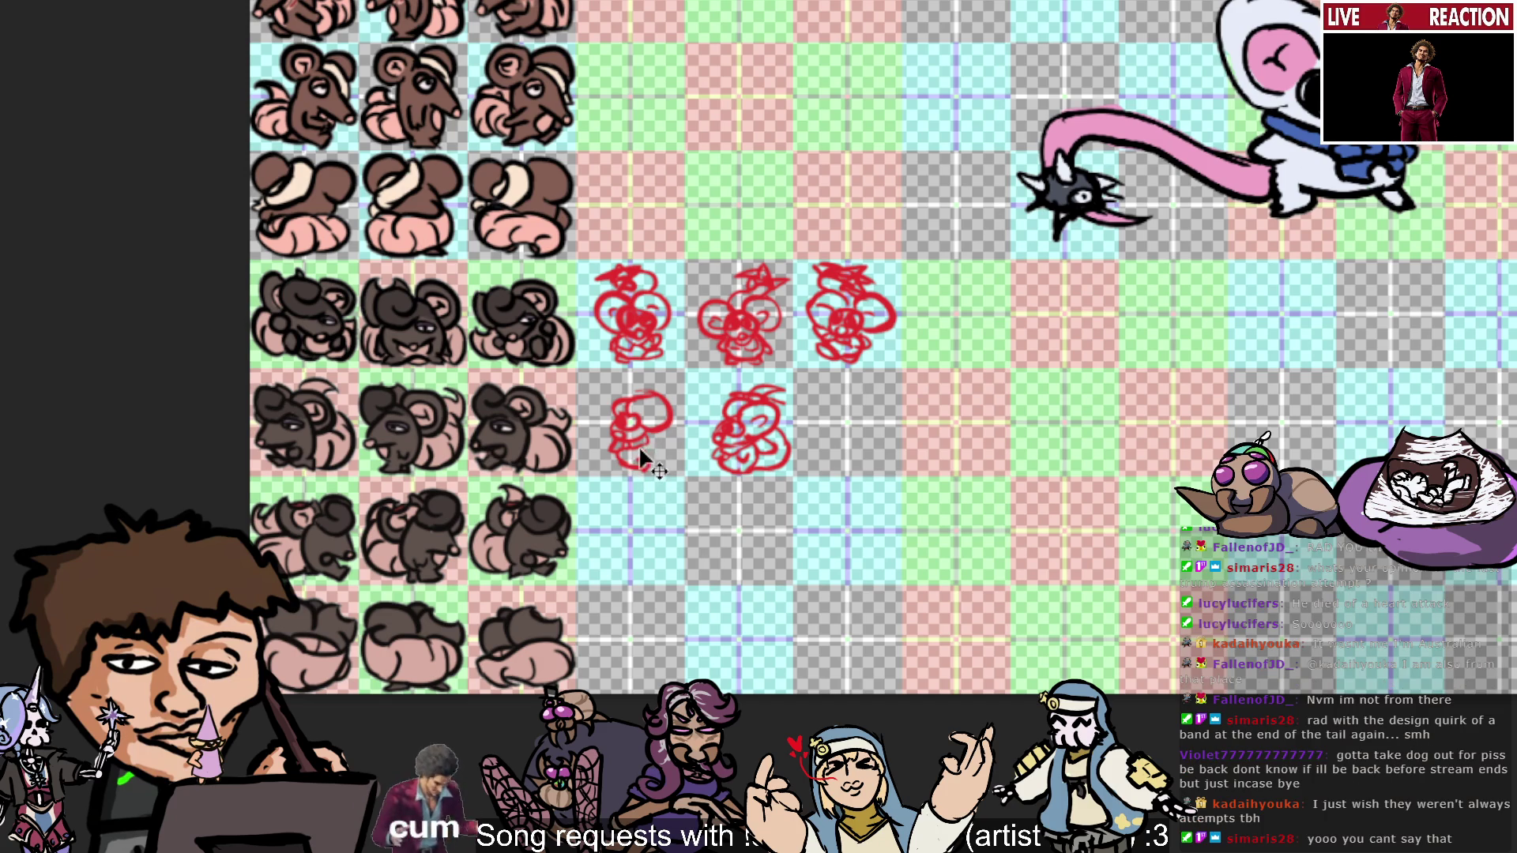
pyautogui.moveTo(624, 462)
pyautogui.mouseDown()
pyautogui.moveTo(600, 460)
pyautogui.moveTo(632, 463)
pyautogui.mouseUp()
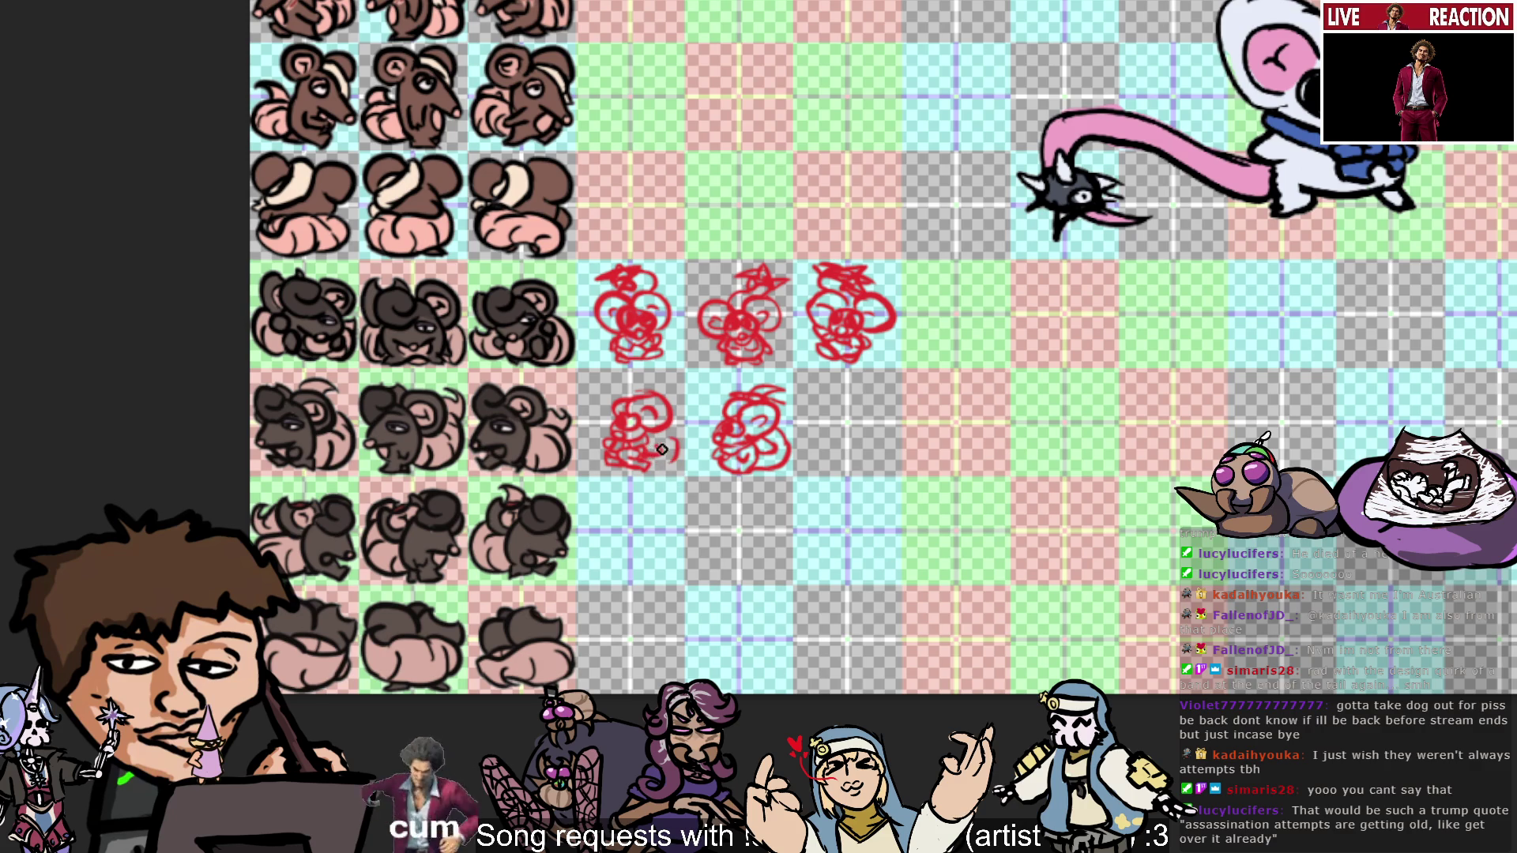
pyautogui.moveTo(673, 452); pyautogui.dragTo(677, 468)
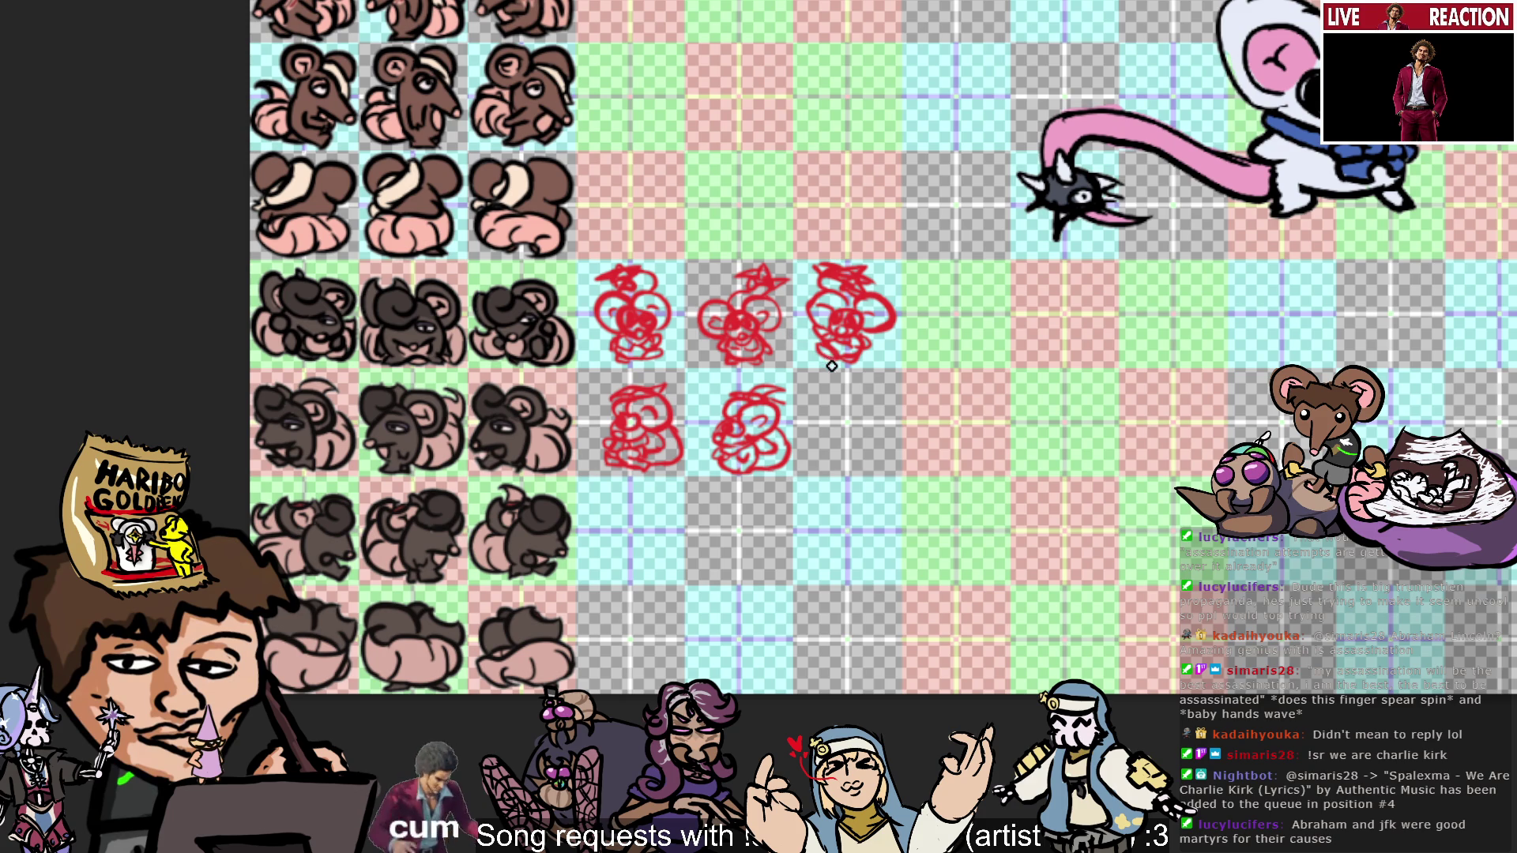
# Try several red test strokes in the empty lower-row cell, undoing them until it is clear
pyautogui.moveTo(830, 434); pyautogui.dragTo(822, 455)
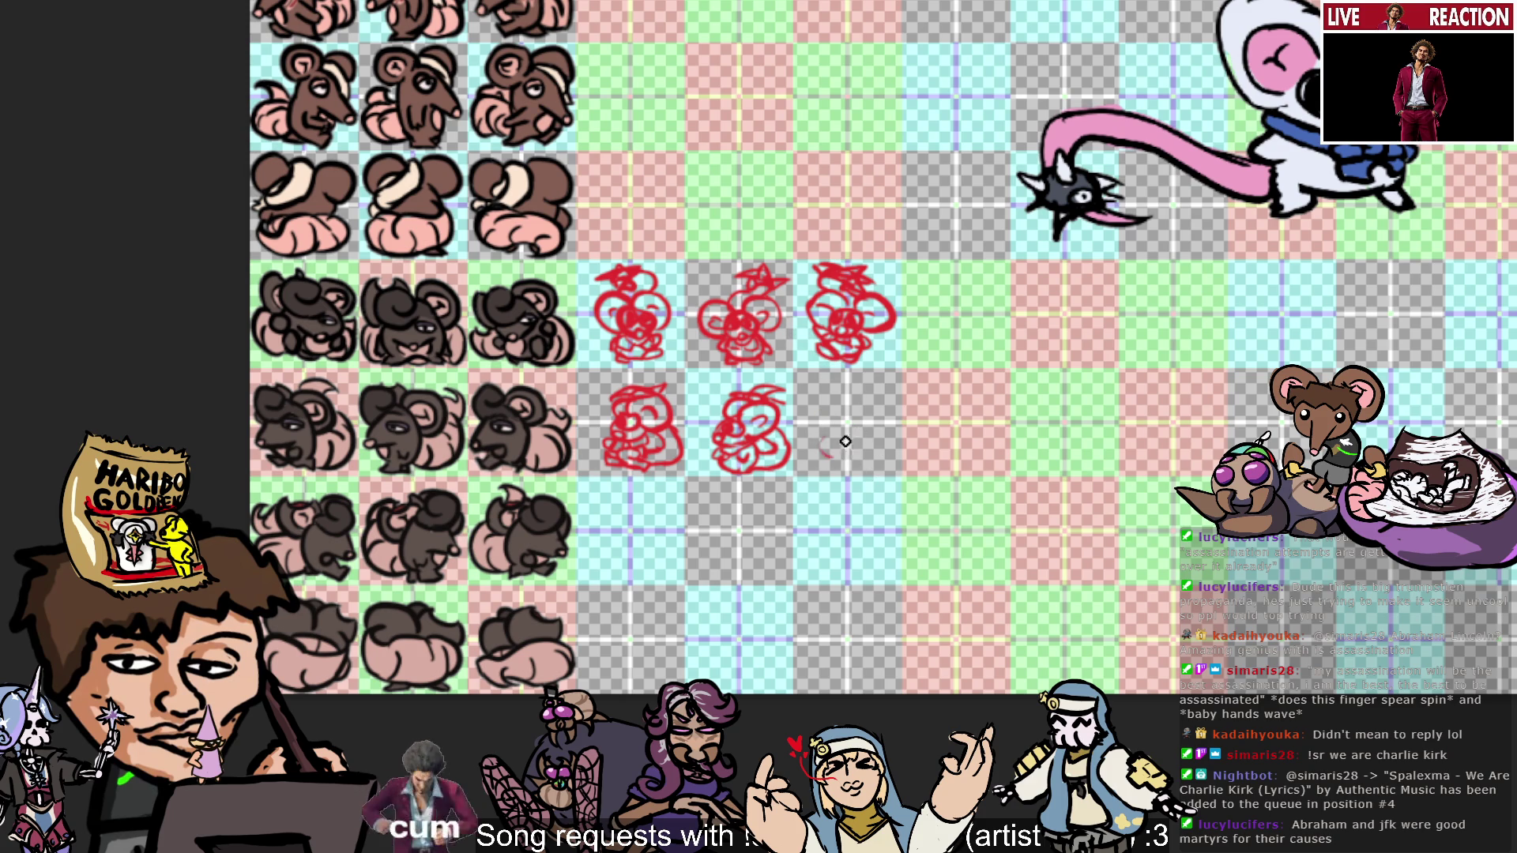
pyautogui.hotkey('ctrl', 'y')
pyautogui.hotkey('ctrl', 'y')
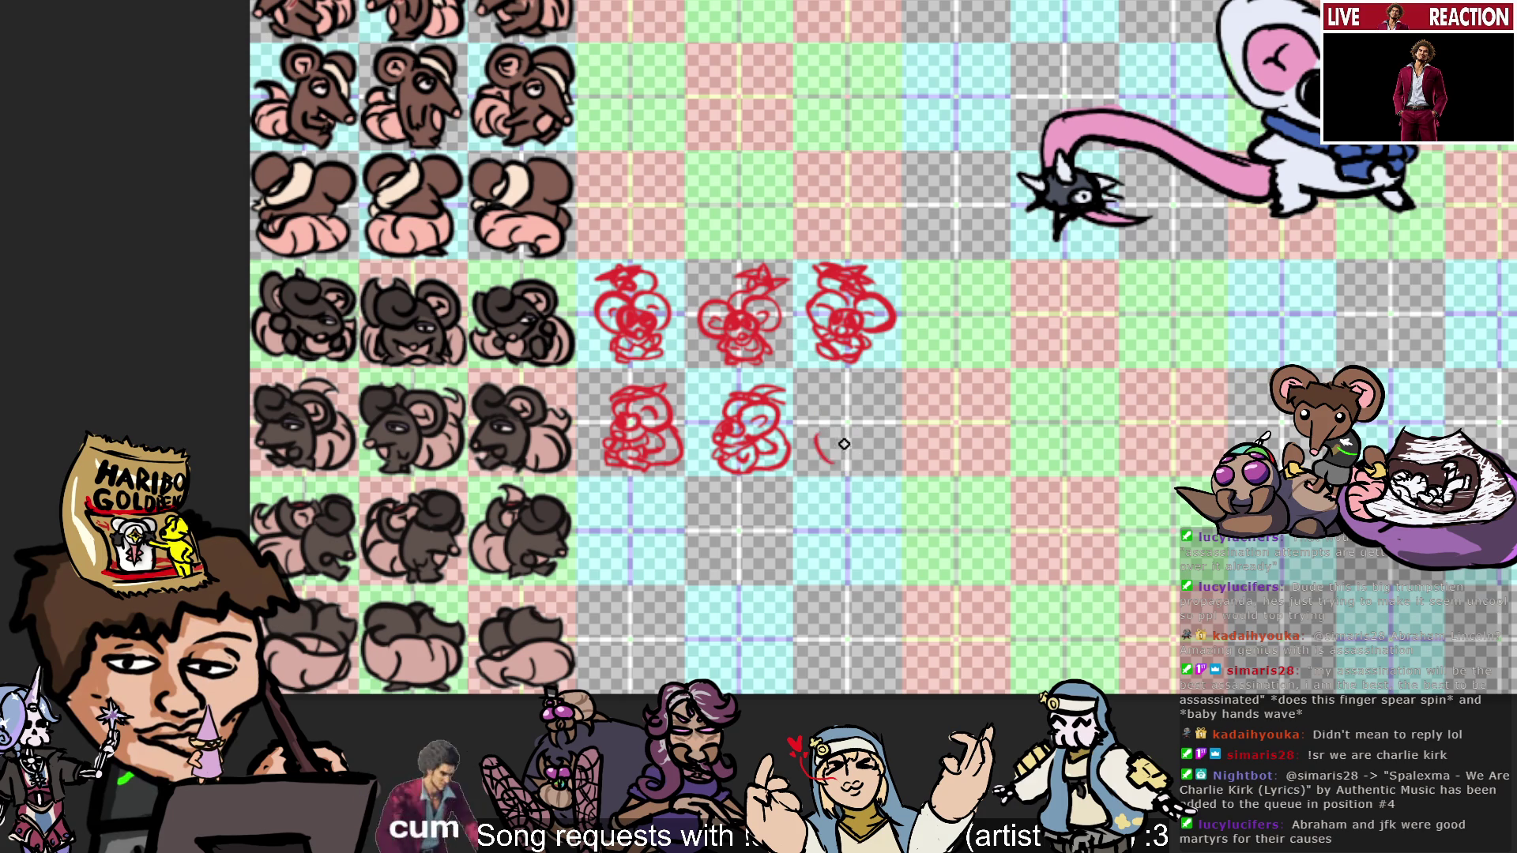
pyautogui.hotkey('ctrl', 'y')
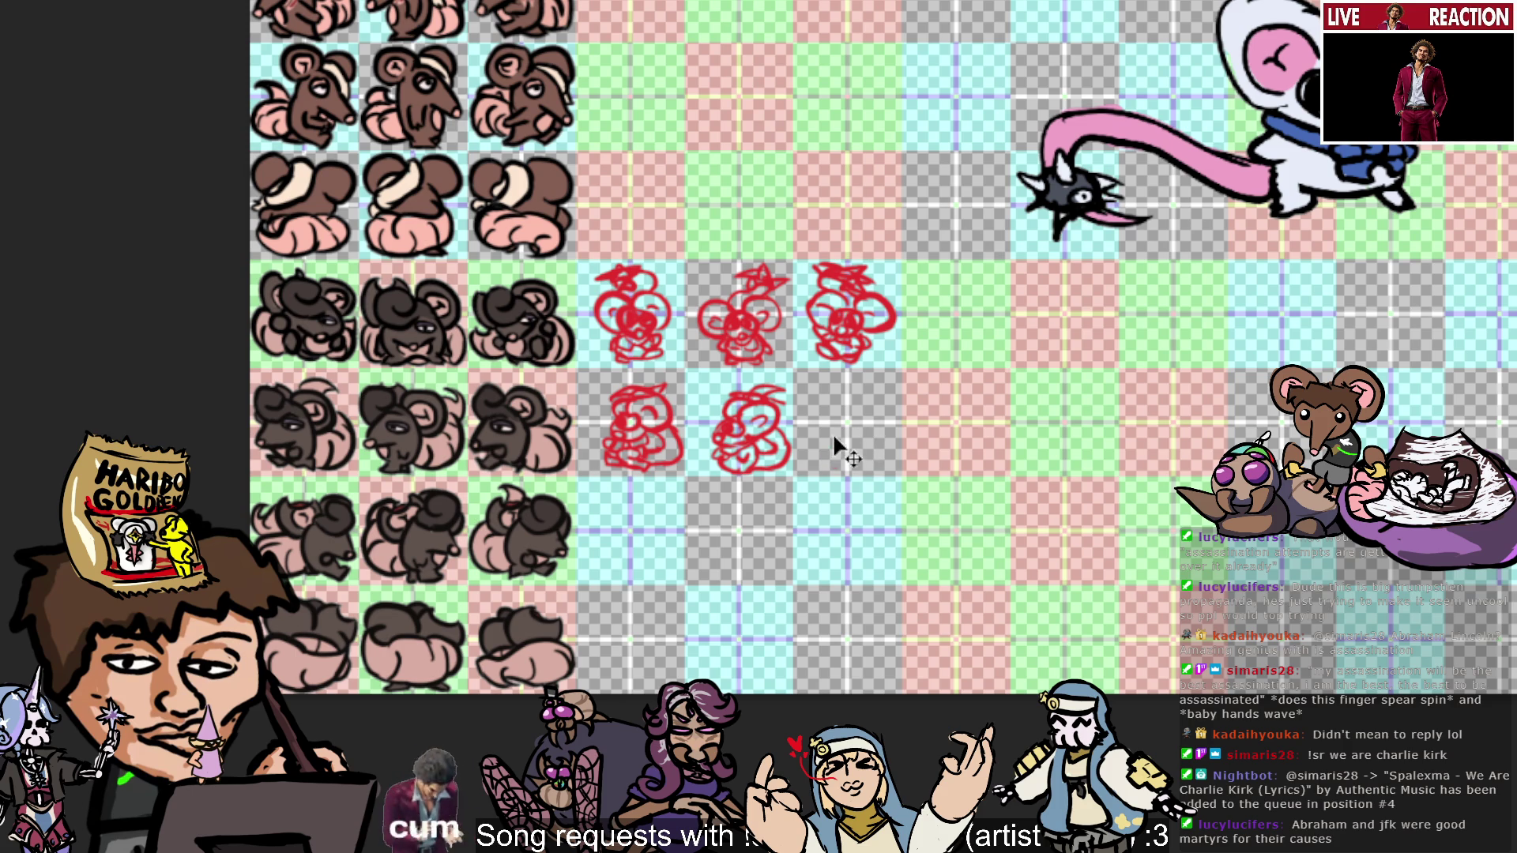
pyautogui.moveTo(857, 437)
pyautogui.mouseDown()
pyautogui.moveTo(820, 439)
pyautogui.moveTo(843, 447)
pyautogui.moveTo(821, 441)
pyautogui.moveTo(860, 429)
pyautogui.moveTo(861, 443)
pyautogui.mouseUp()
pyautogui.hotkey('ctrl', 'z')
pyautogui.hotkey('ctrl', 'z')
pyautogui.hotkey('ctrl', 'z')
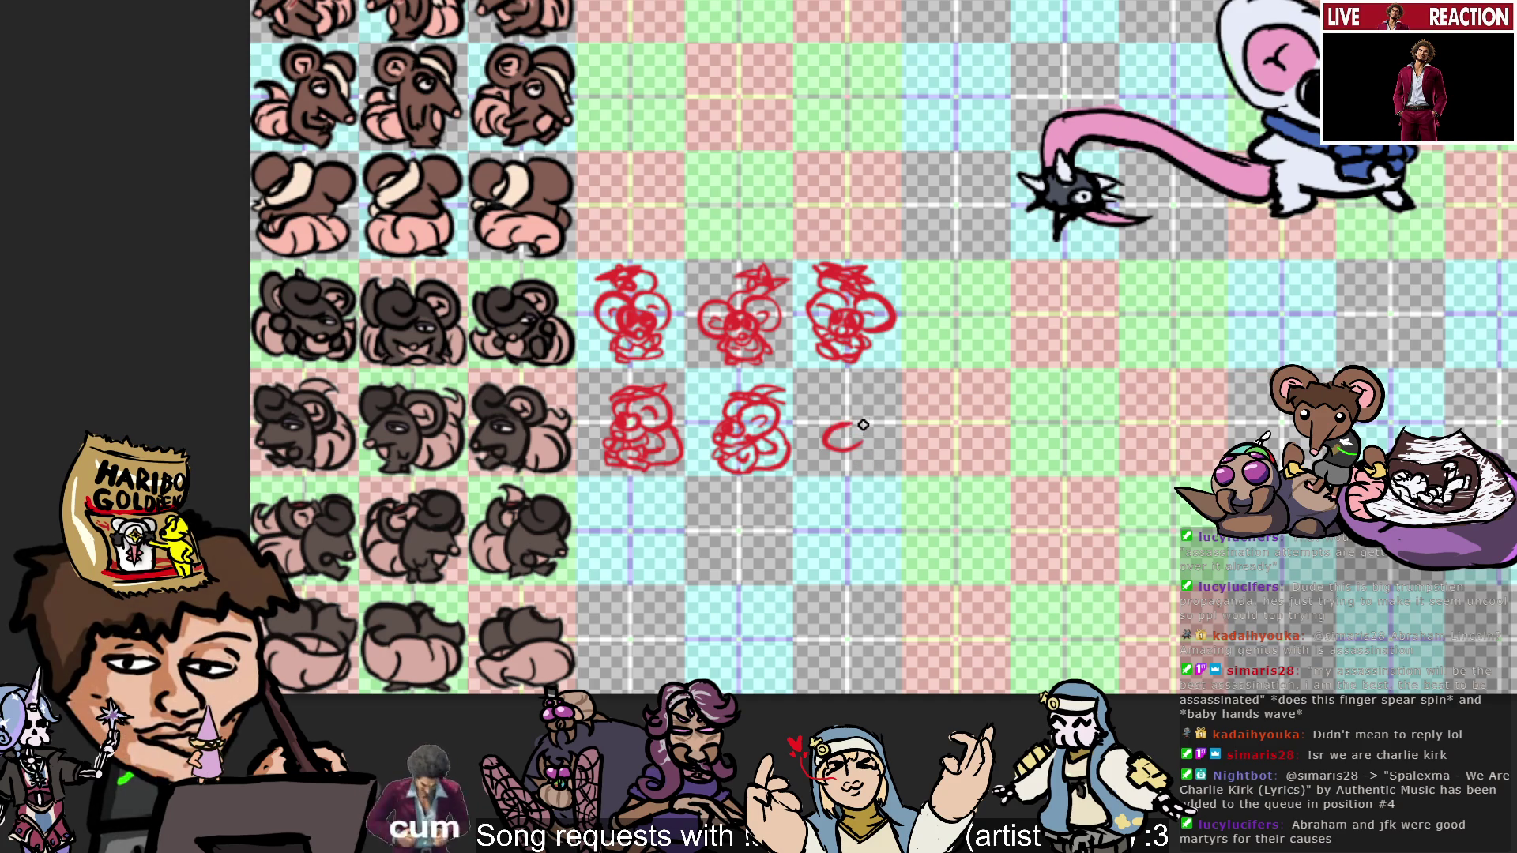
pyautogui.moveTo(857, 431)
pyautogui.mouseDown()
pyautogui.moveTo(877, 403)
pyautogui.moveTo(896, 431)
pyautogui.moveTo(868, 425)
pyautogui.moveTo(864, 403)
pyautogui.moveTo(863, 441)
pyautogui.mouseUp()
pyautogui.hotkey('ctrl', 'z')
pyautogui.hotkey('ctrl', 'z')
pyautogui.hotkey('ctrl', 'z')
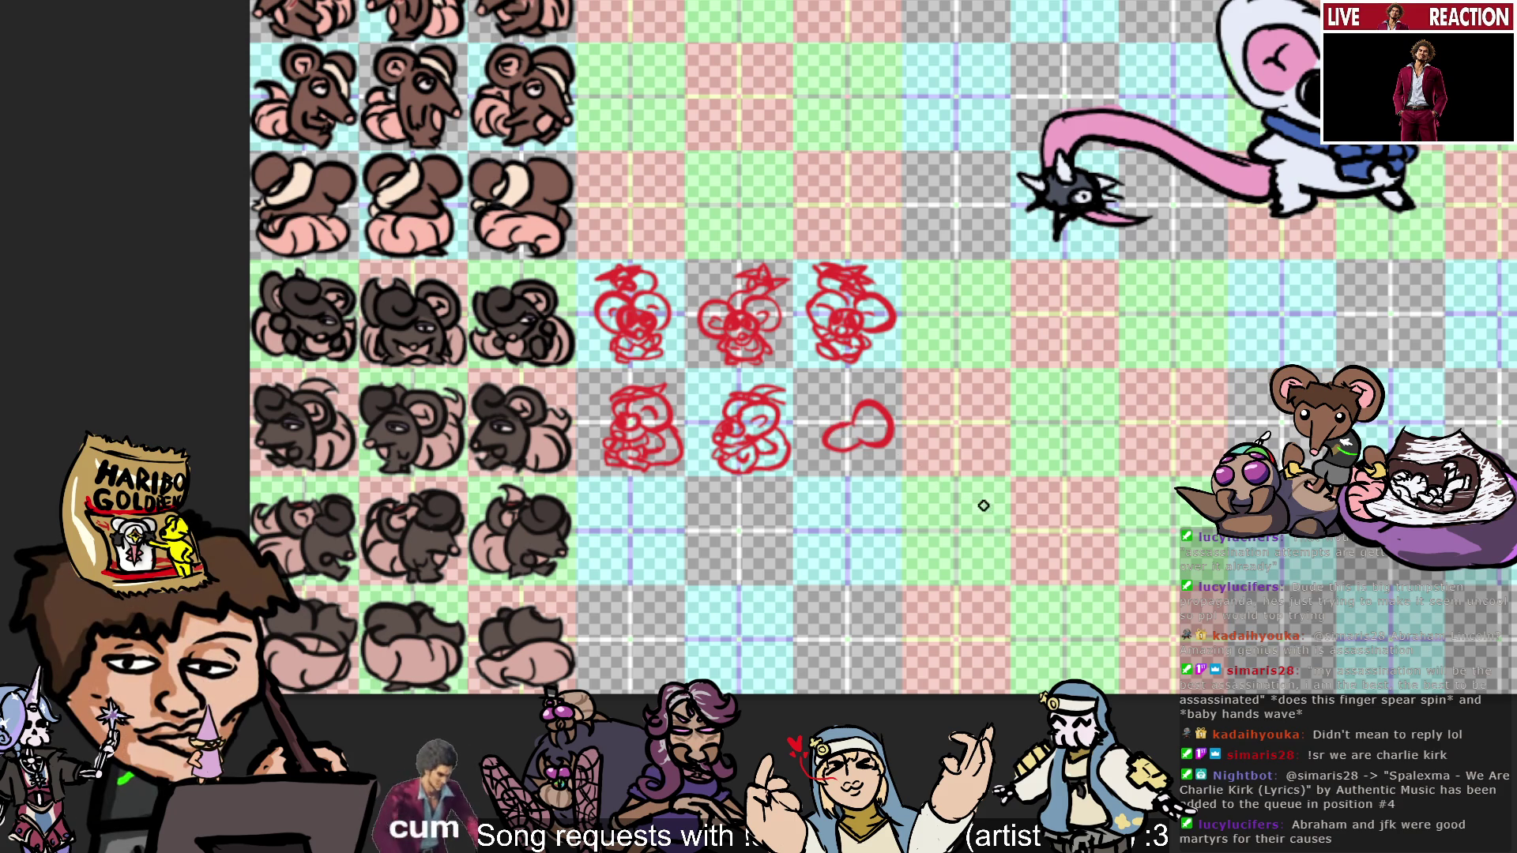
pyautogui.hotkey('ctrl', 'z')
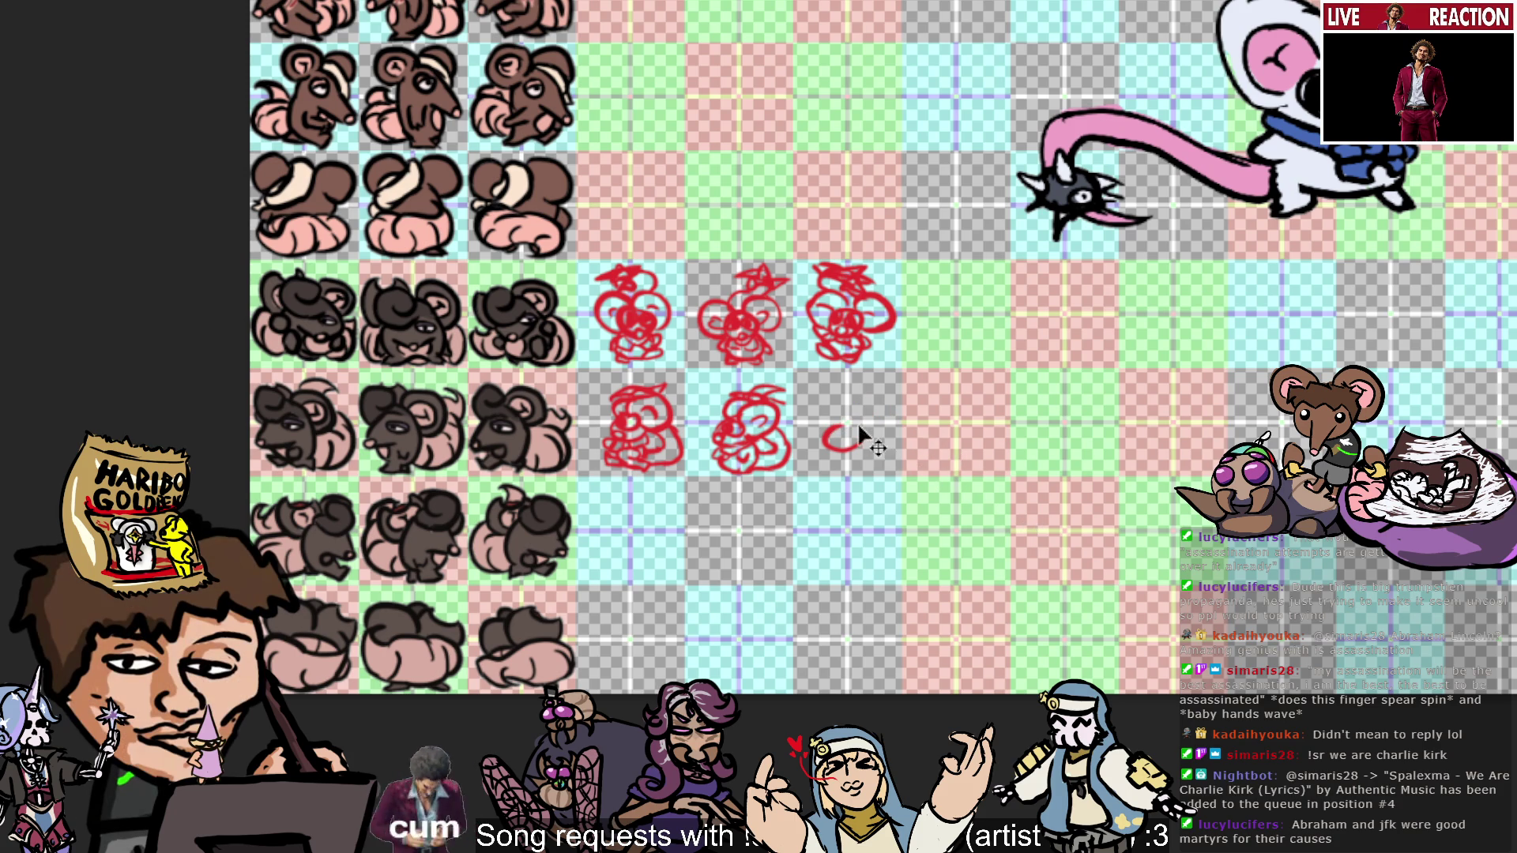
pyautogui.moveTo(851, 433); pyautogui.dragTo(861, 430)
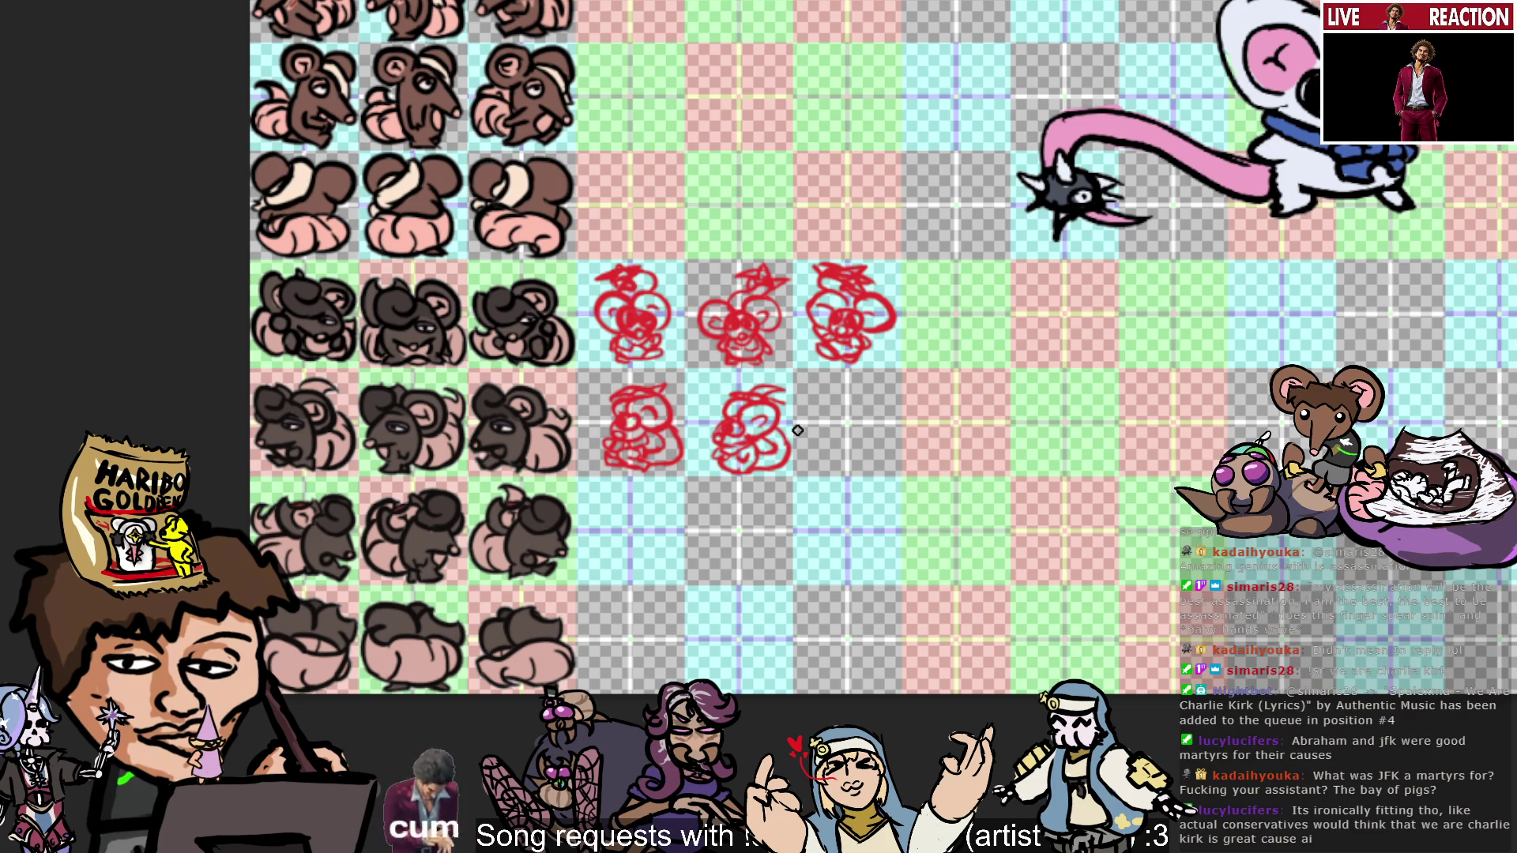
# Sketch the red head's top arc with a small loop inside it in the empty cell
pyautogui.moveTo(867, 435)
pyautogui.mouseDown()
pyautogui.moveTo(833, 445)
pyautogui.moveTo(848, 425)
pyautogui.moveTo(836, 439)
pyautogui.mouseUp()
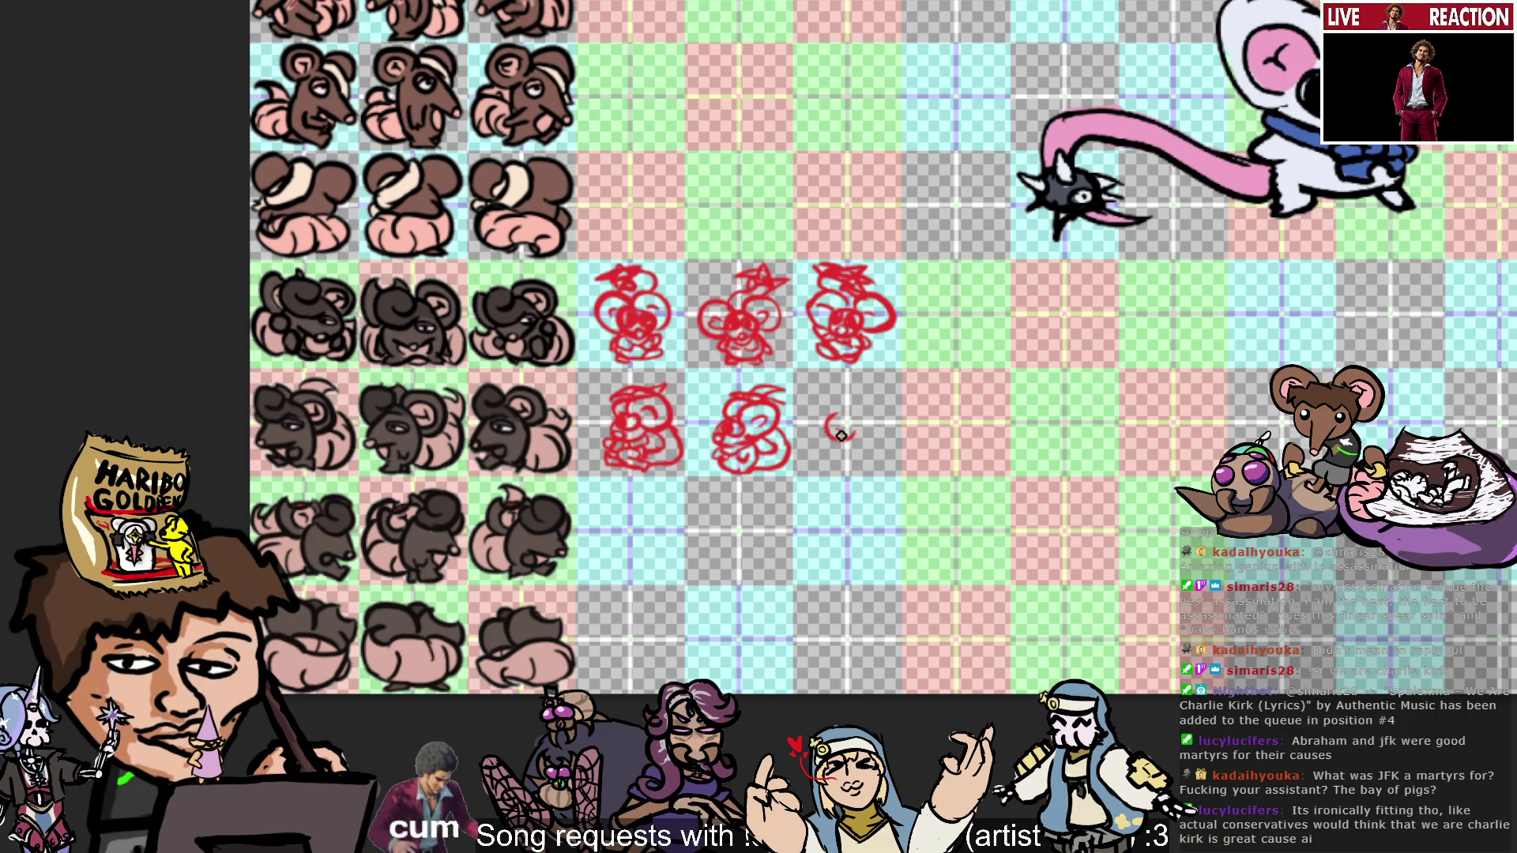
pyautogui.moveTo(850, 426); pyautogui.dragTo(839, 440)
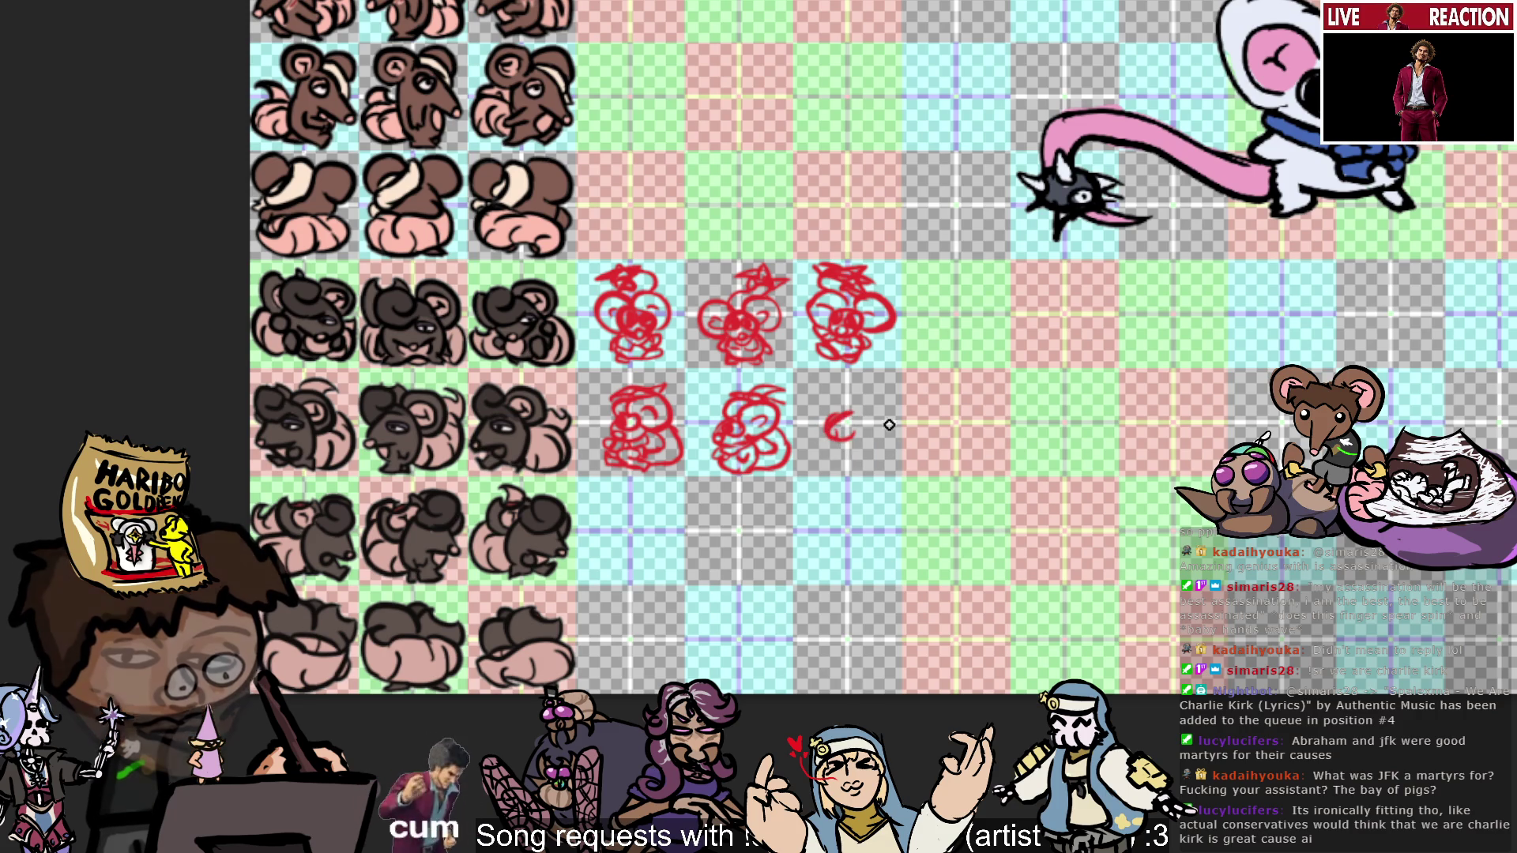
pyautogui.hotkey('ctrl', 'z')
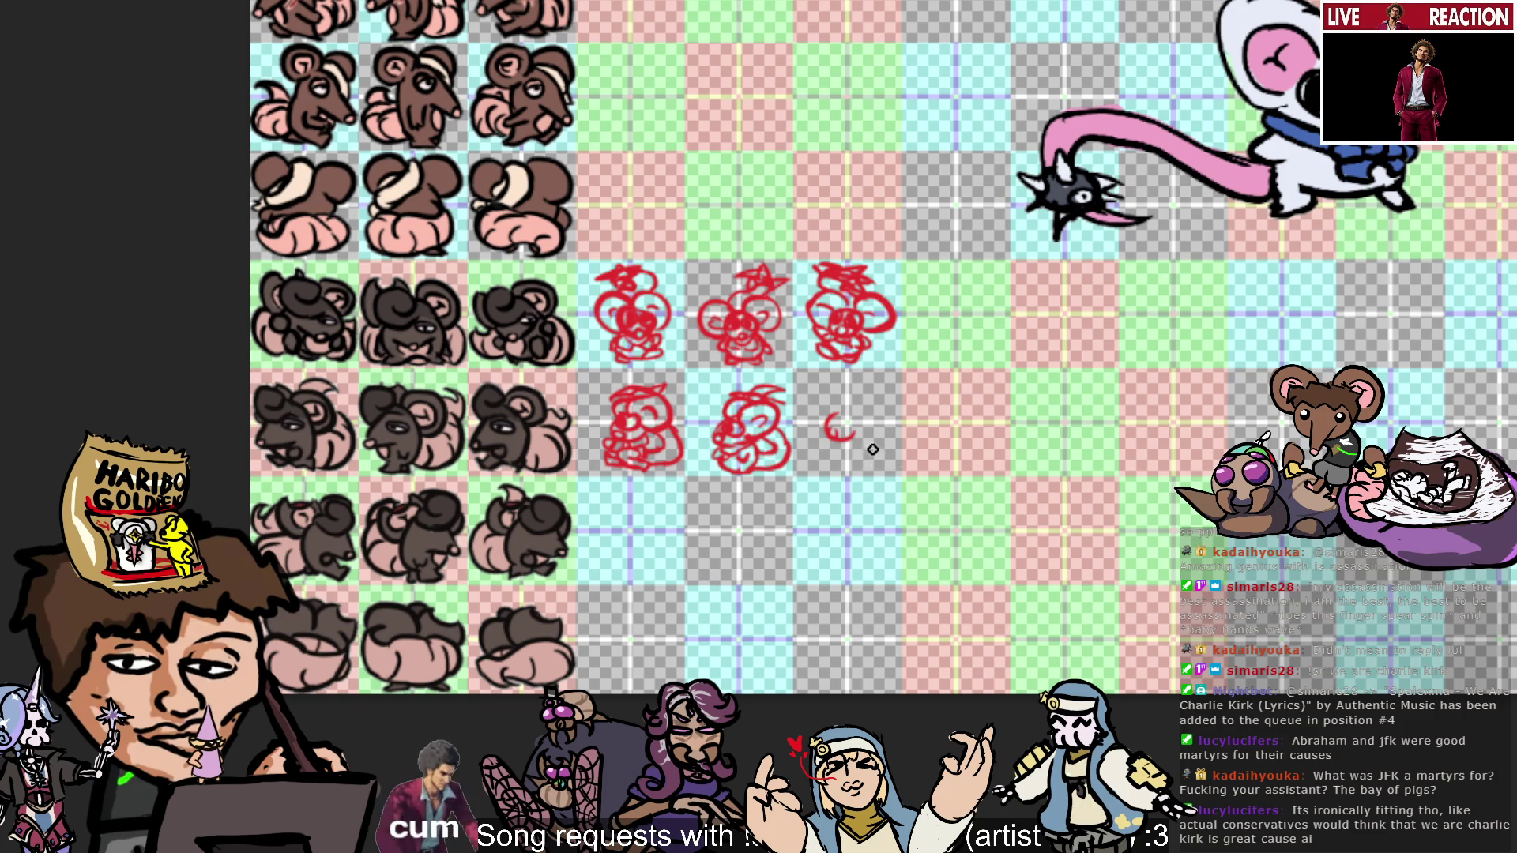
pyautogui.moveTo(826, 434); pyautogui.dragTo(877, 419)
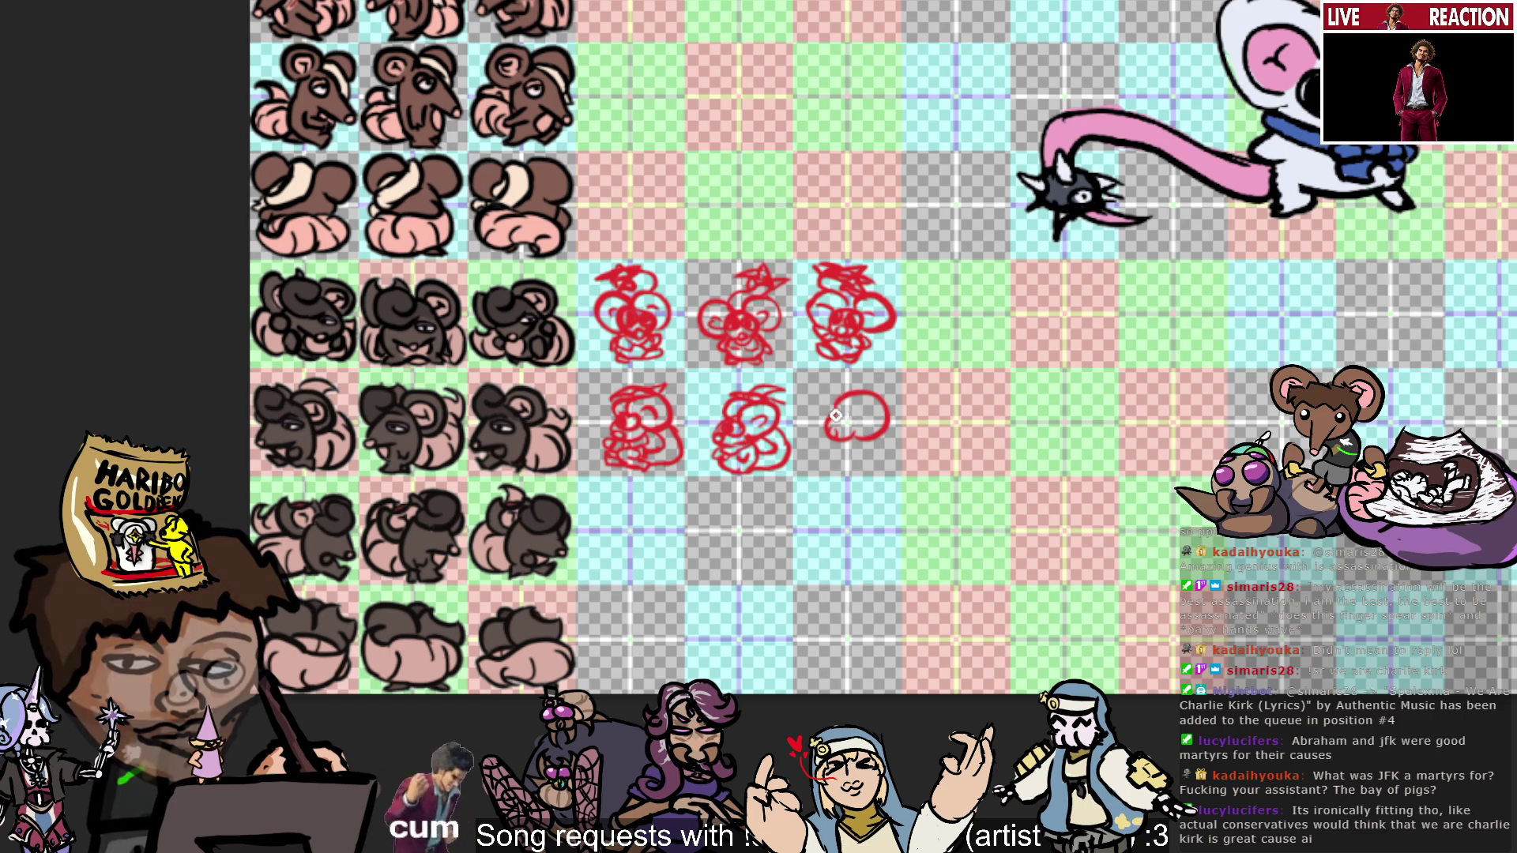
pyautogui.moveTo(859, 424)
pyautogui.mouseDown()
pyautogui.moveTo(833, 419)
pyautogui.moveTo(846, 430)
pyautogui.moveTo(856, 401)
pyautogui.mouseUp()
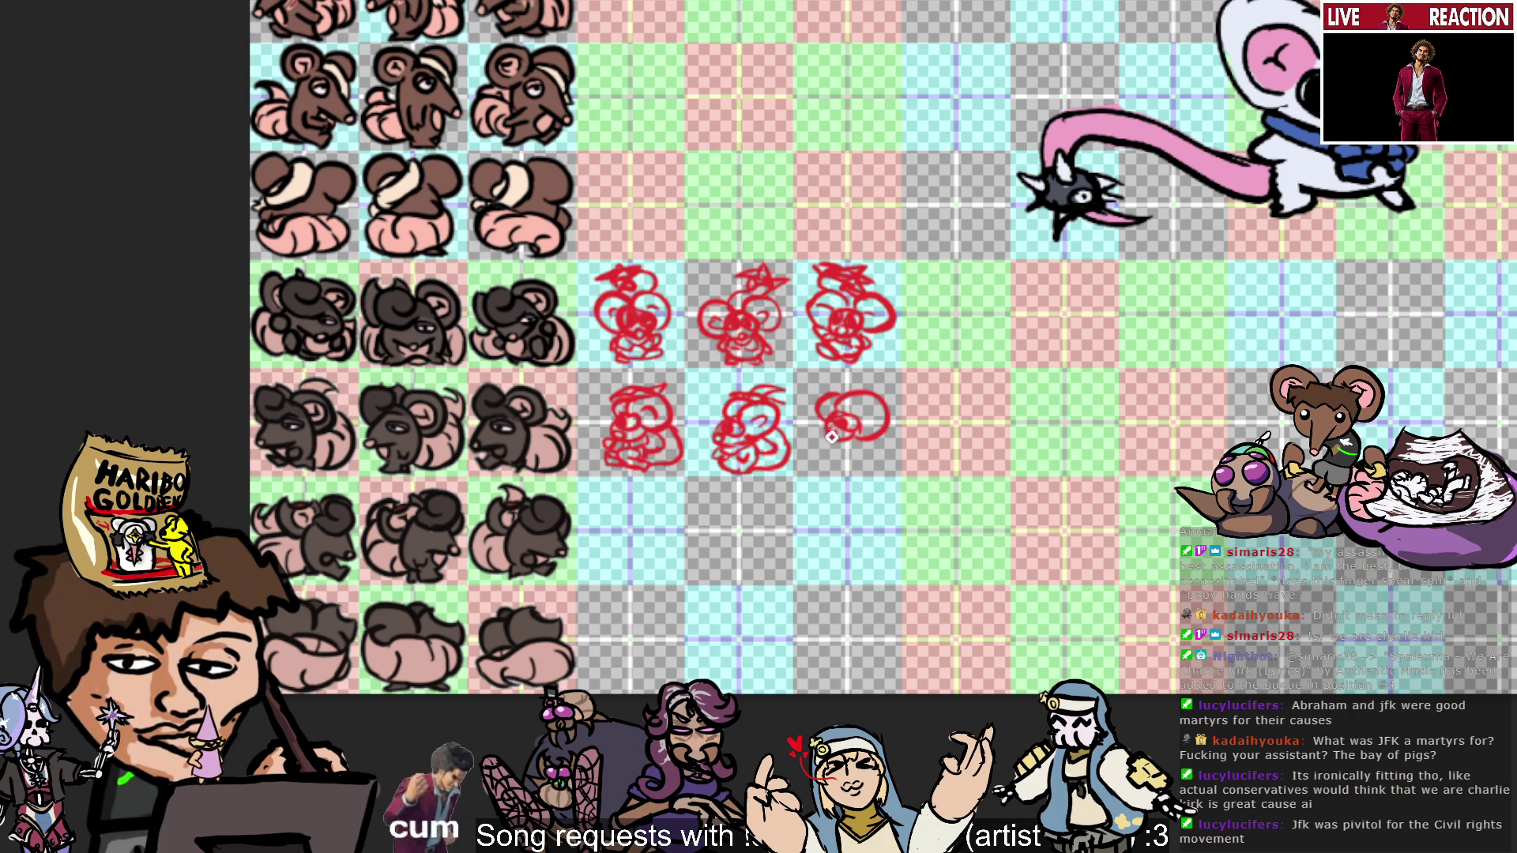
# Start the body curve below the red head, undoing a stray mark
pyautogui.moveTo(829, 447); pyautogui.dragTo(834, 458)
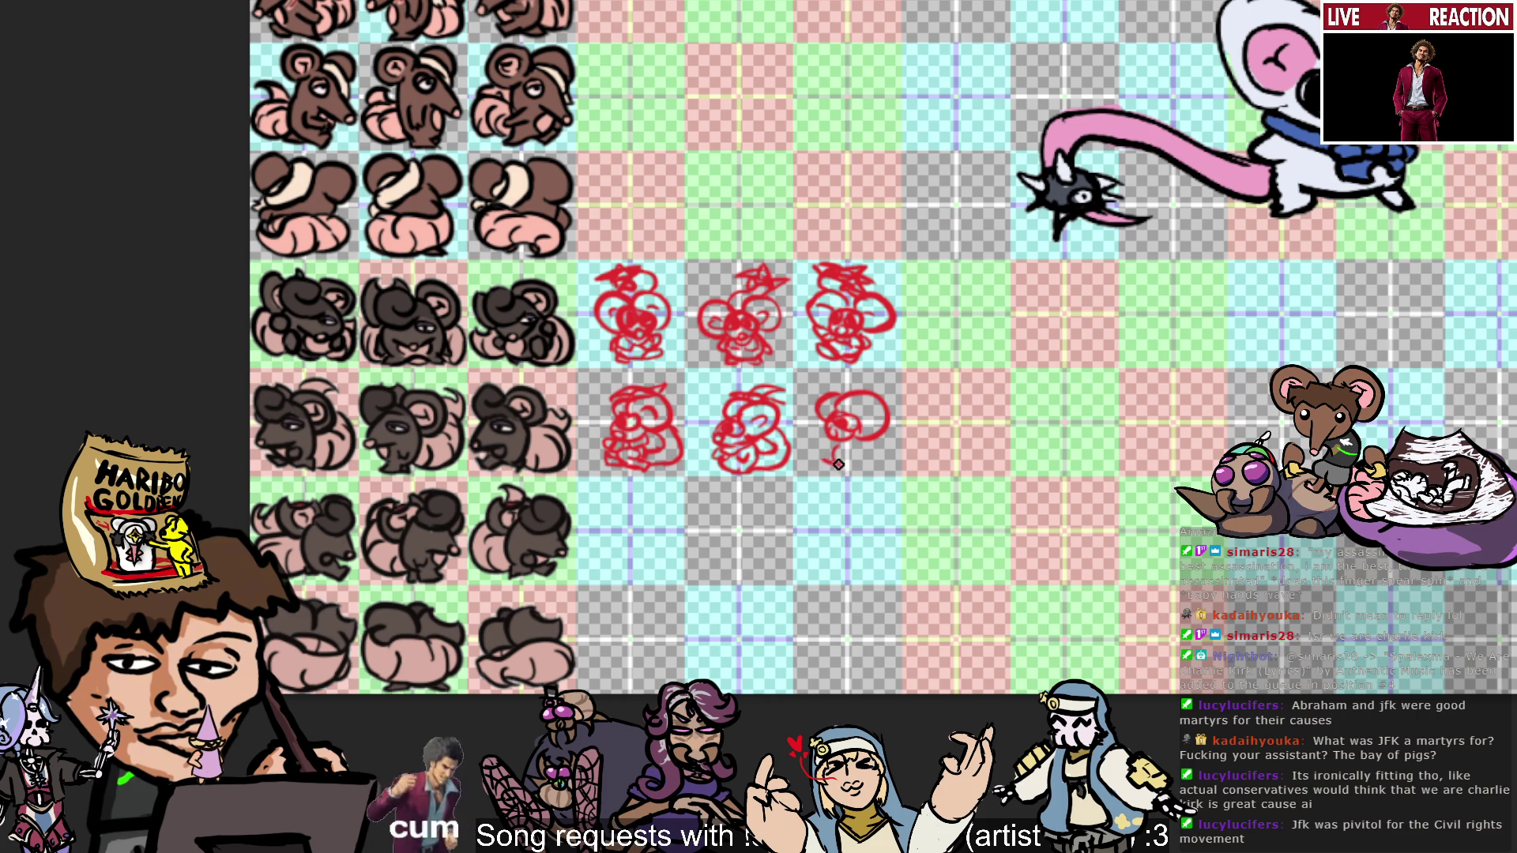
pyautogui.moveTo(823, 454); pyautogui.dragTo(862, 467)
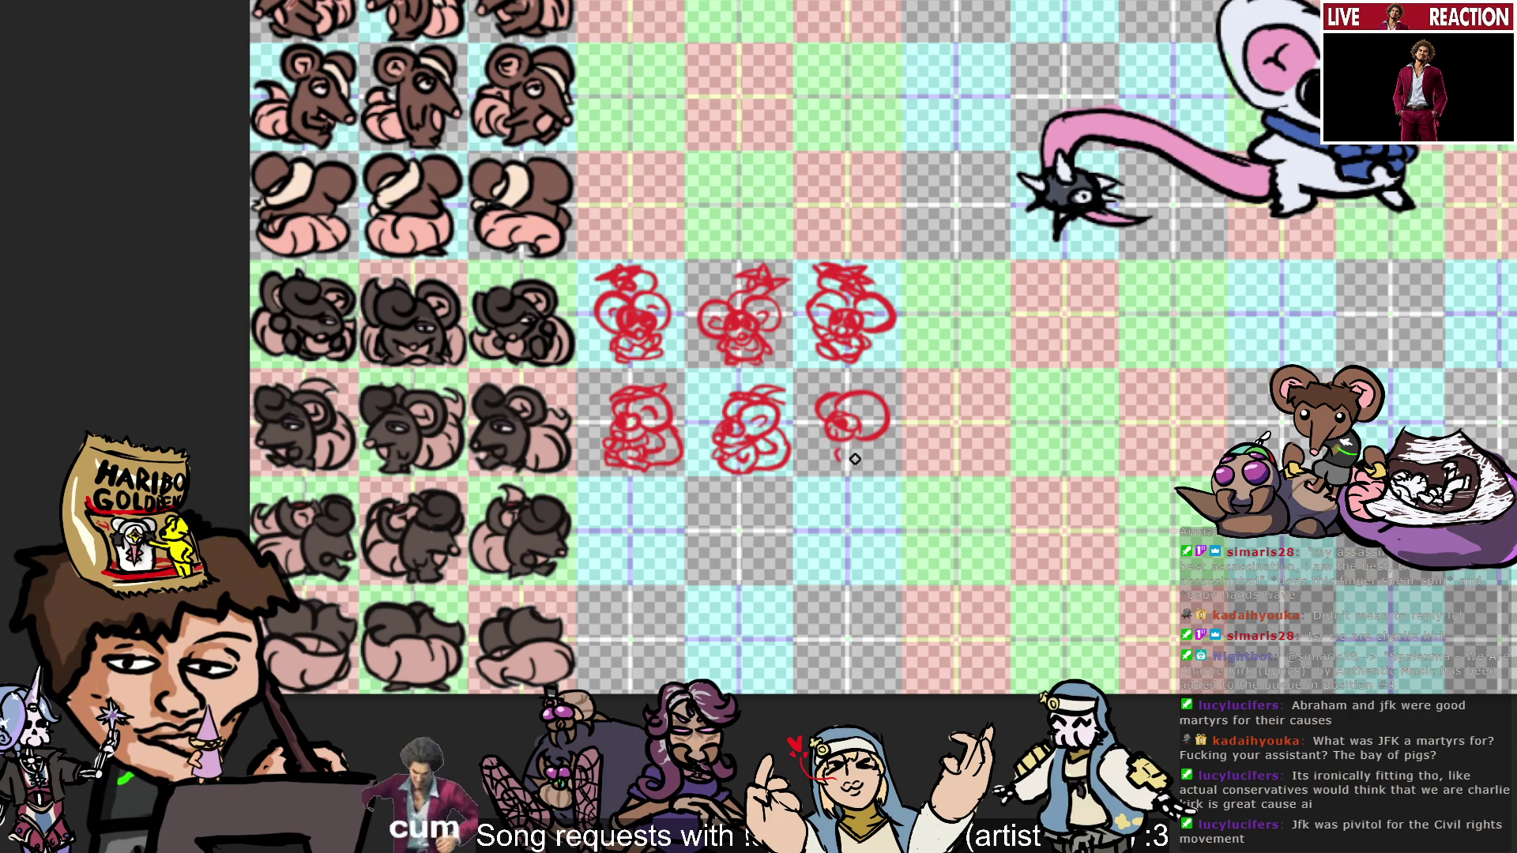
pyautogui.moveTo(834, 451); pyautogui.dragTo(829, 462)
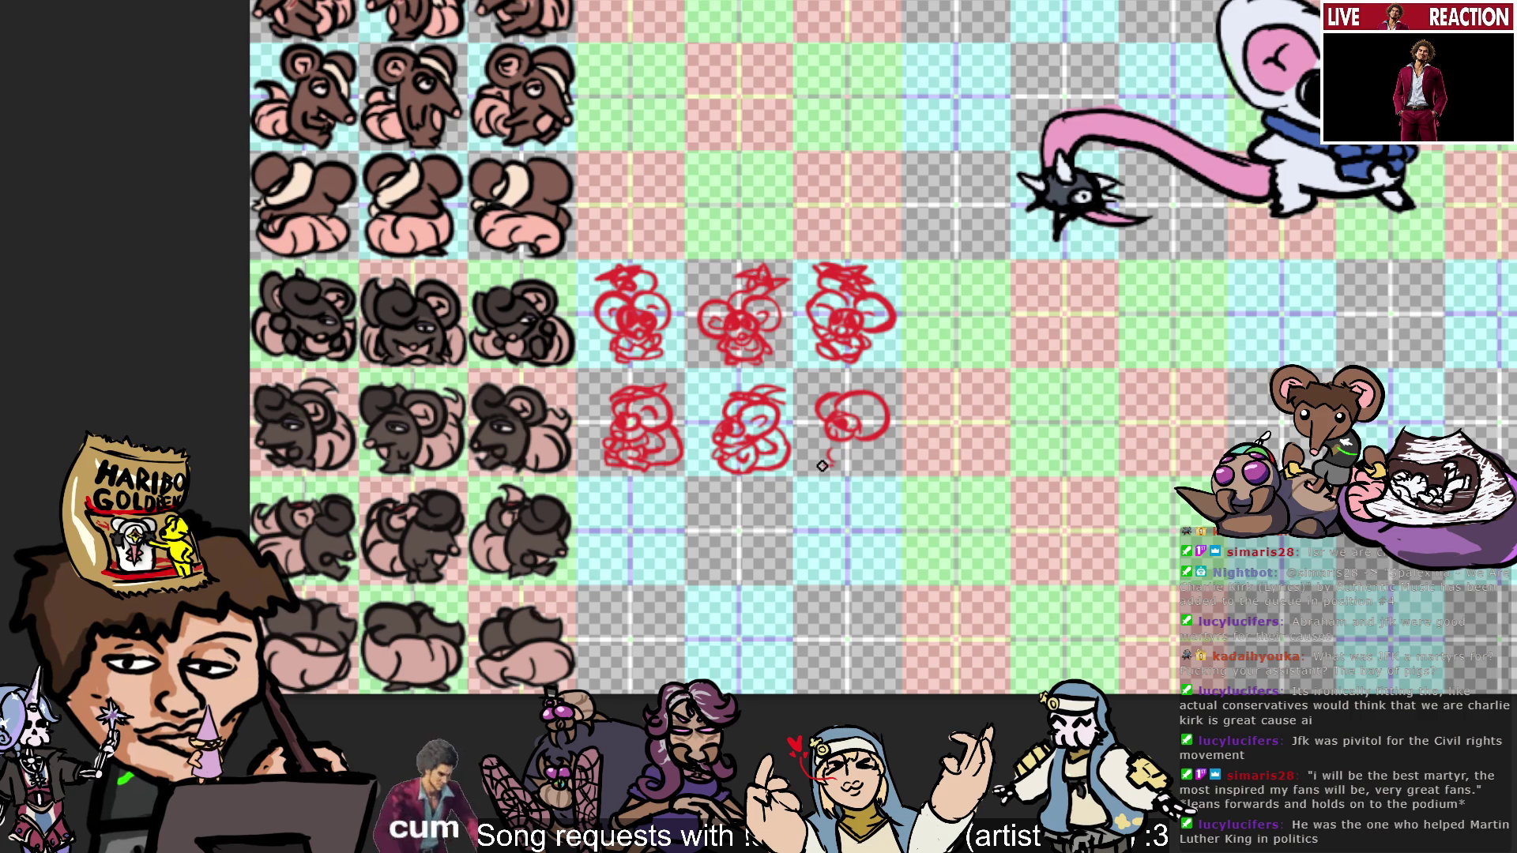
pyautogui.hotkey('ctrl', 'z')
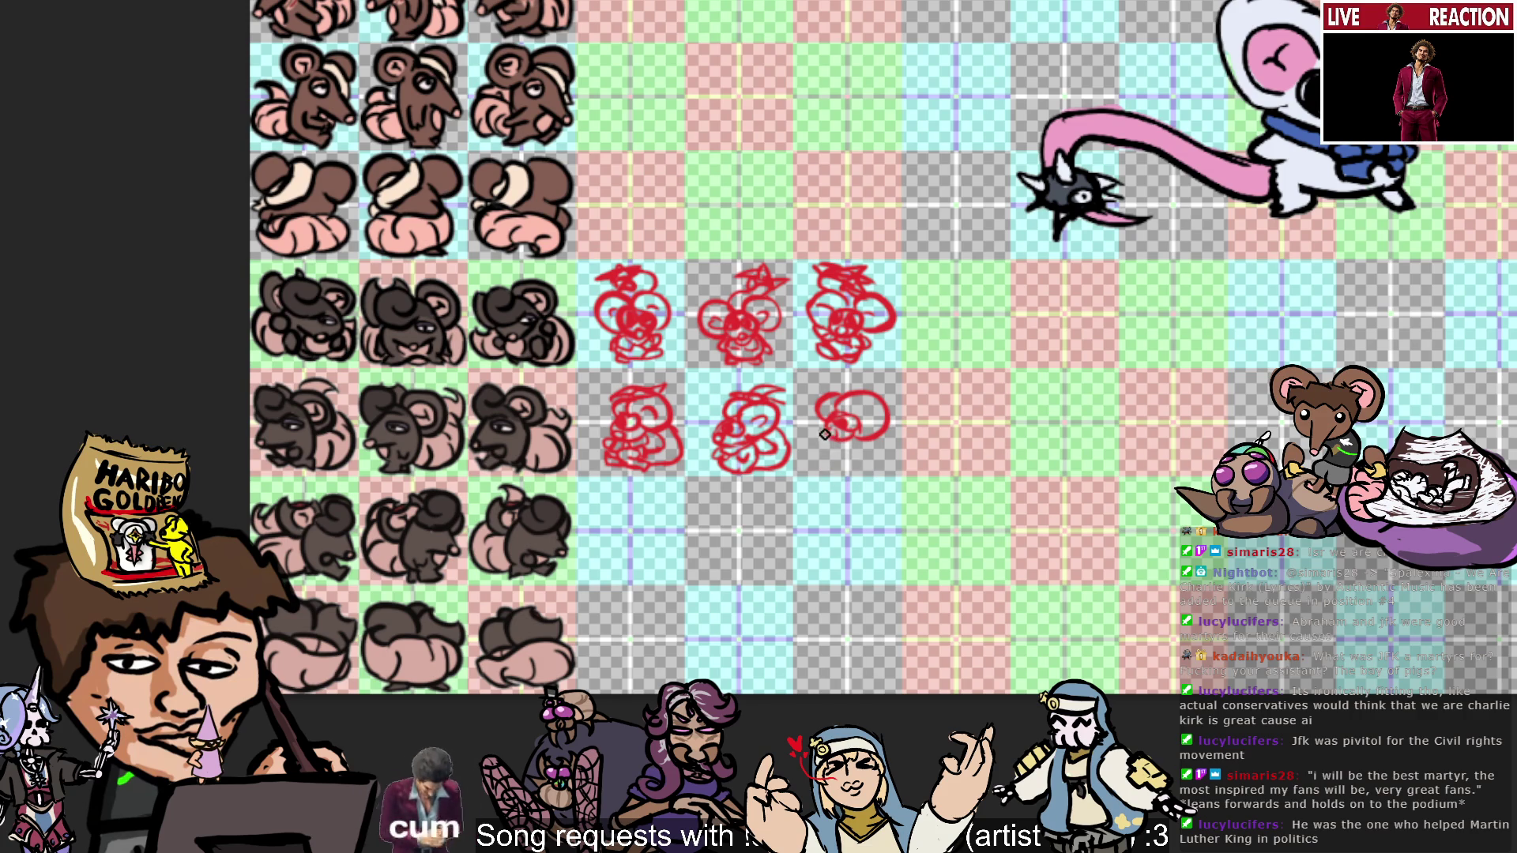
# Draw red strokes under the head, ending with the body's bottom outline
pyautogui.moveTo(823, 447); pyautogui.dragTo(844, 444)
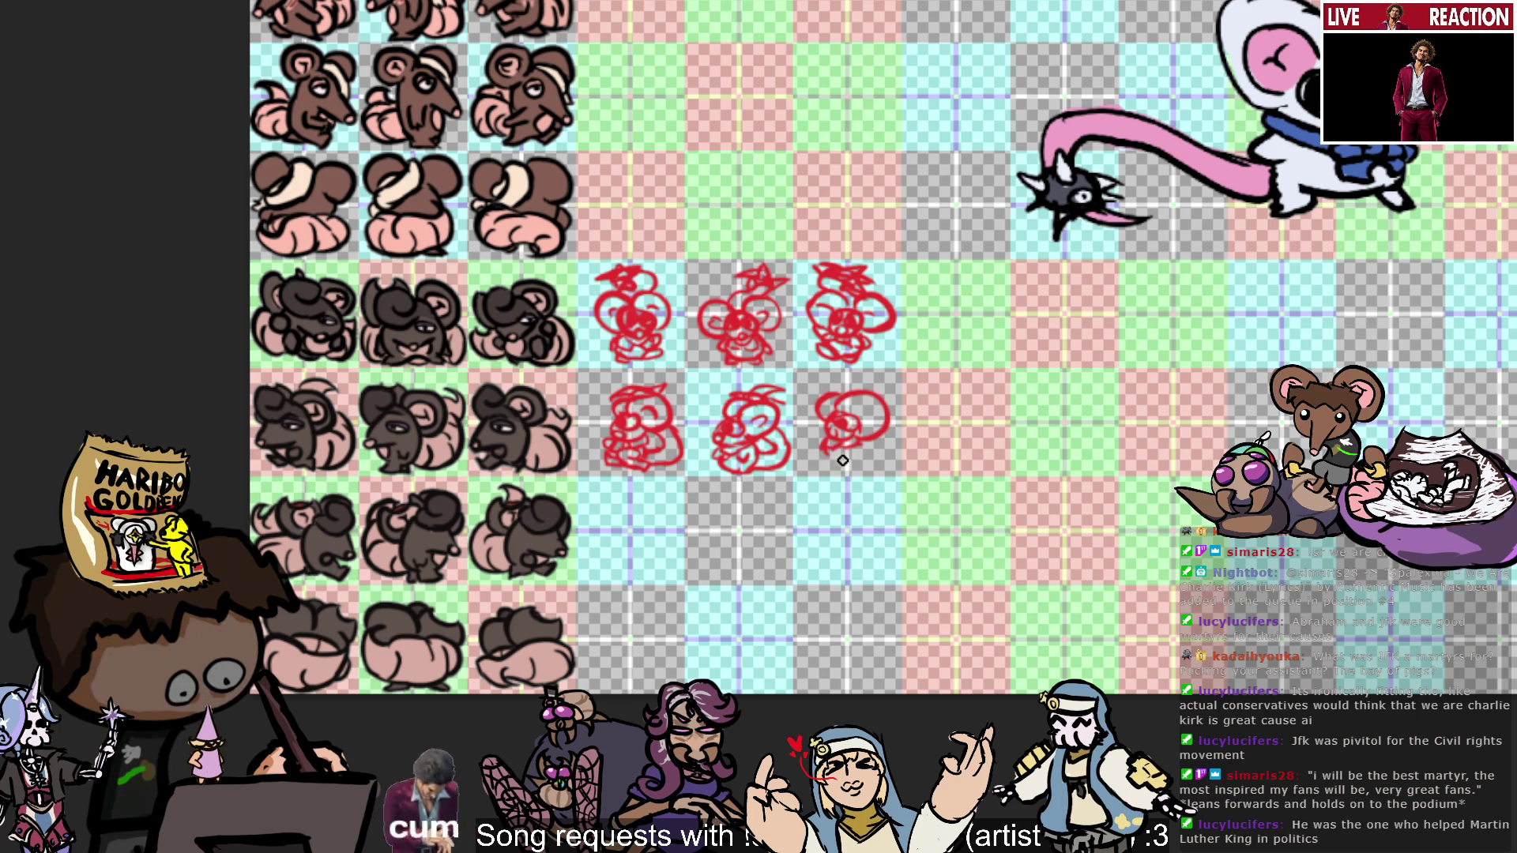
pyautogui.moveTo(814, 451); pyautogui.dragTo(837, 464)
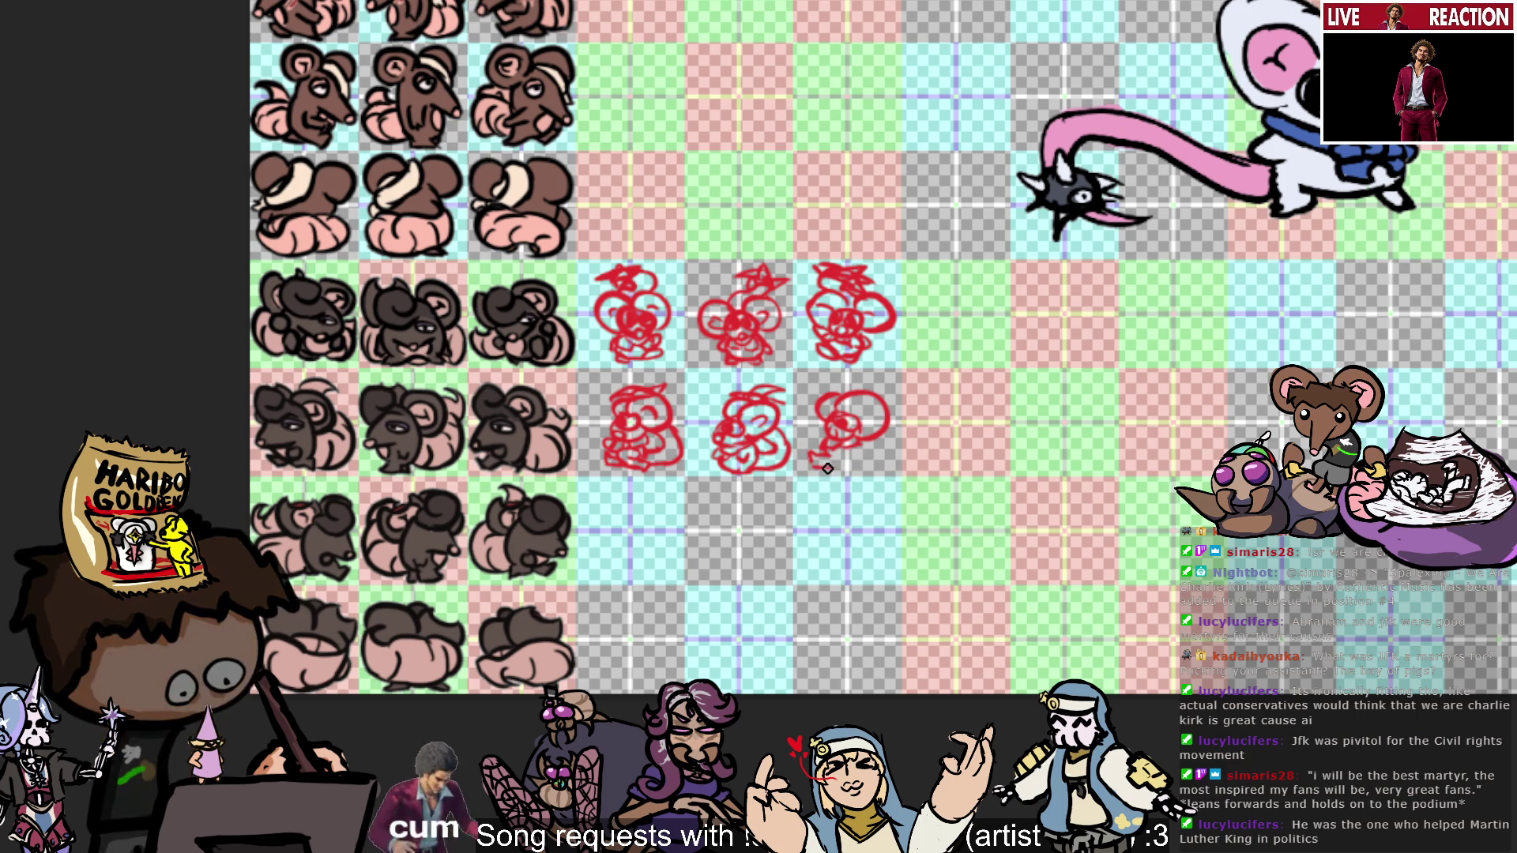
pyautogui.moveTo(819, 458); pyautogui.dragTo(847, 466)
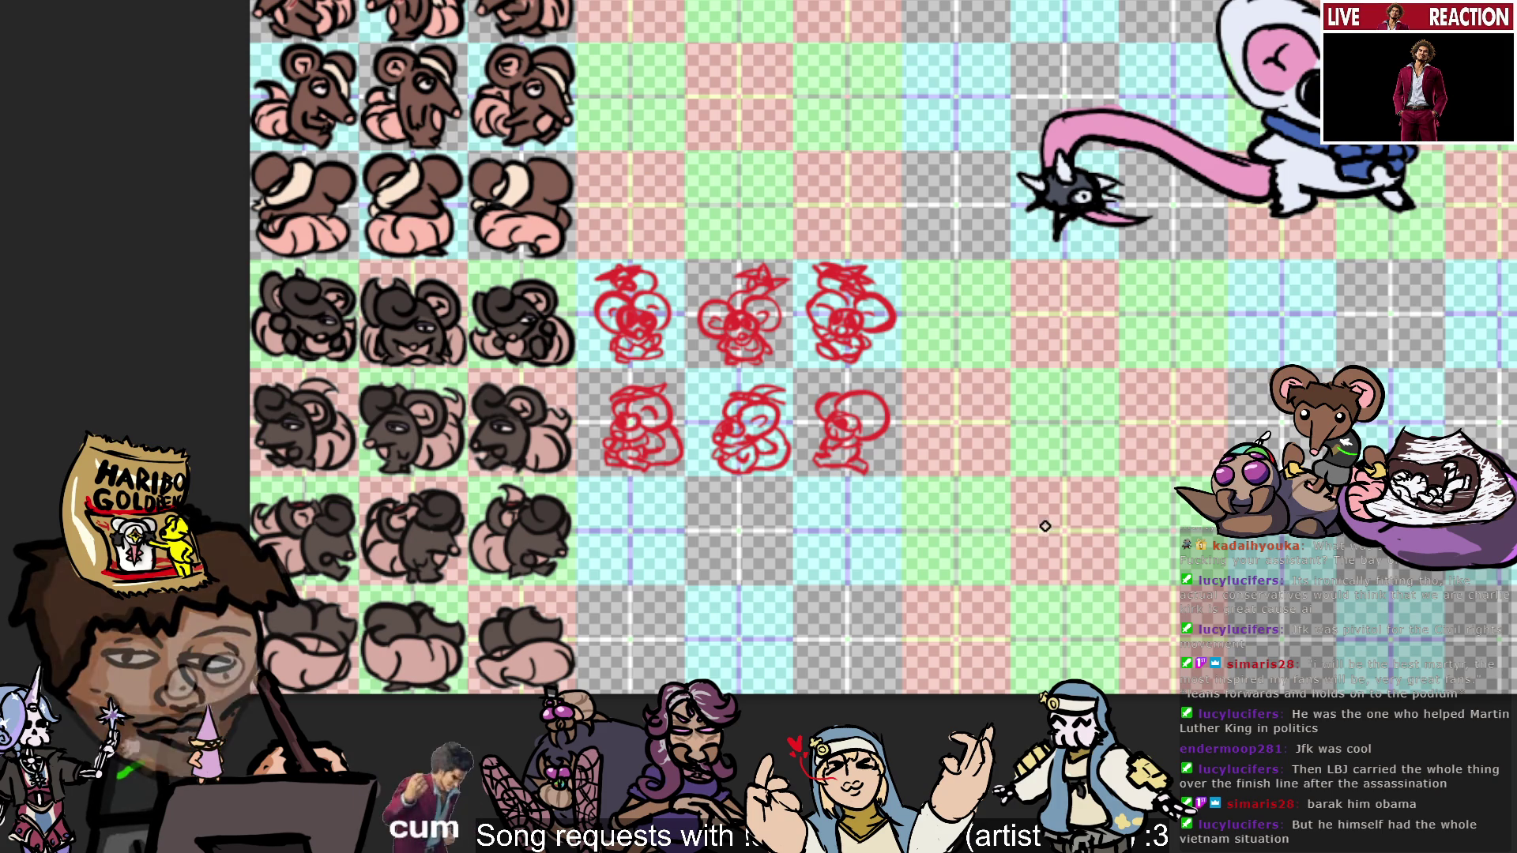
# Curve the body line upward, arc the back over the top-right, and add a pointed ear
pyautogui.moveTo(839, 468); pyautogui.dragTo(892, 443)
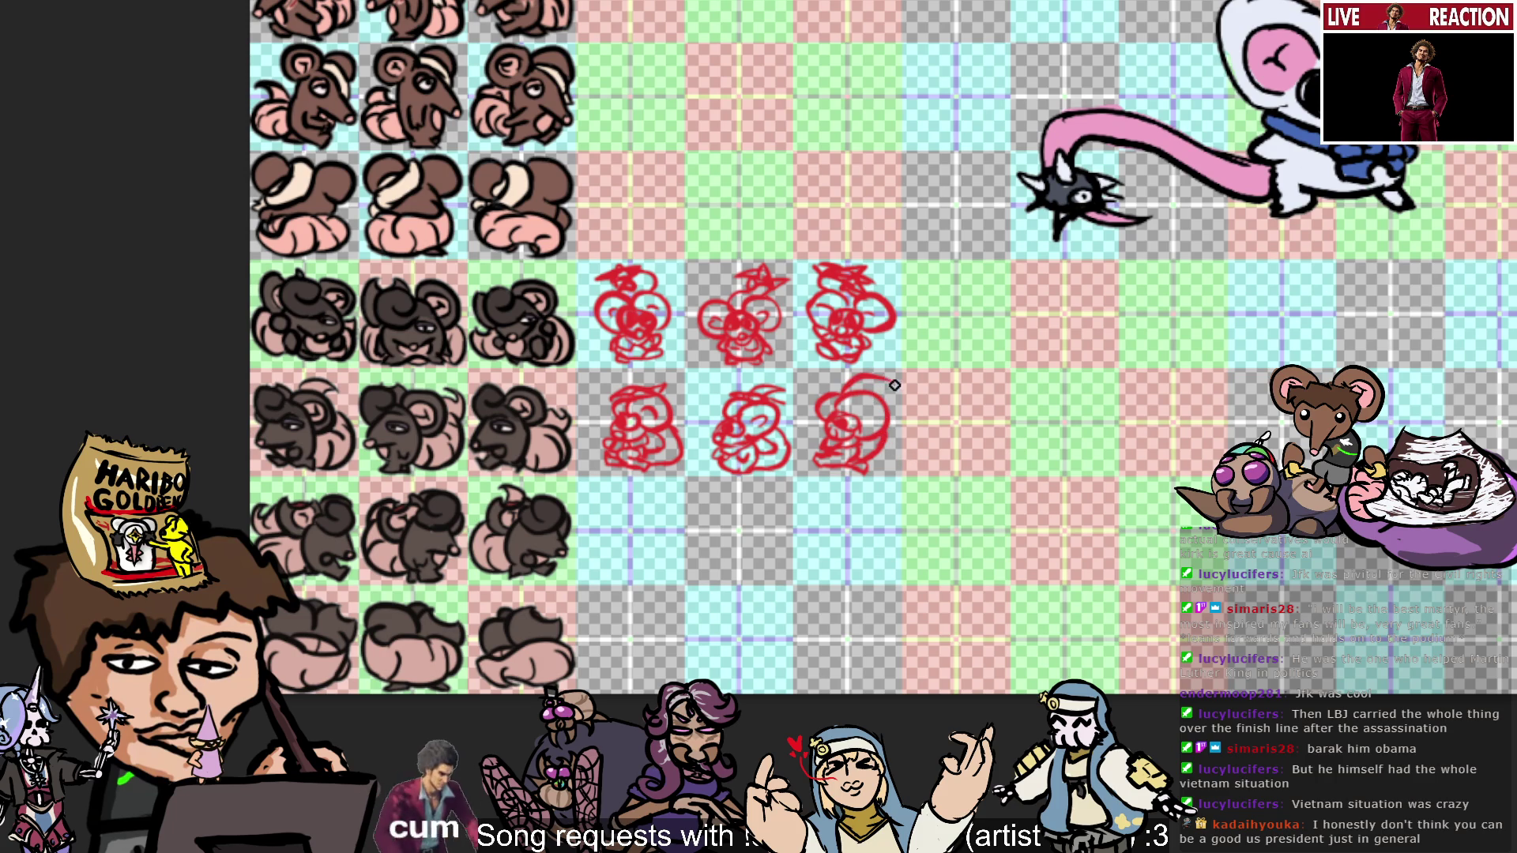
pyautogui.moveTo(848, 397); pyautogui.dragTo(895, 389)
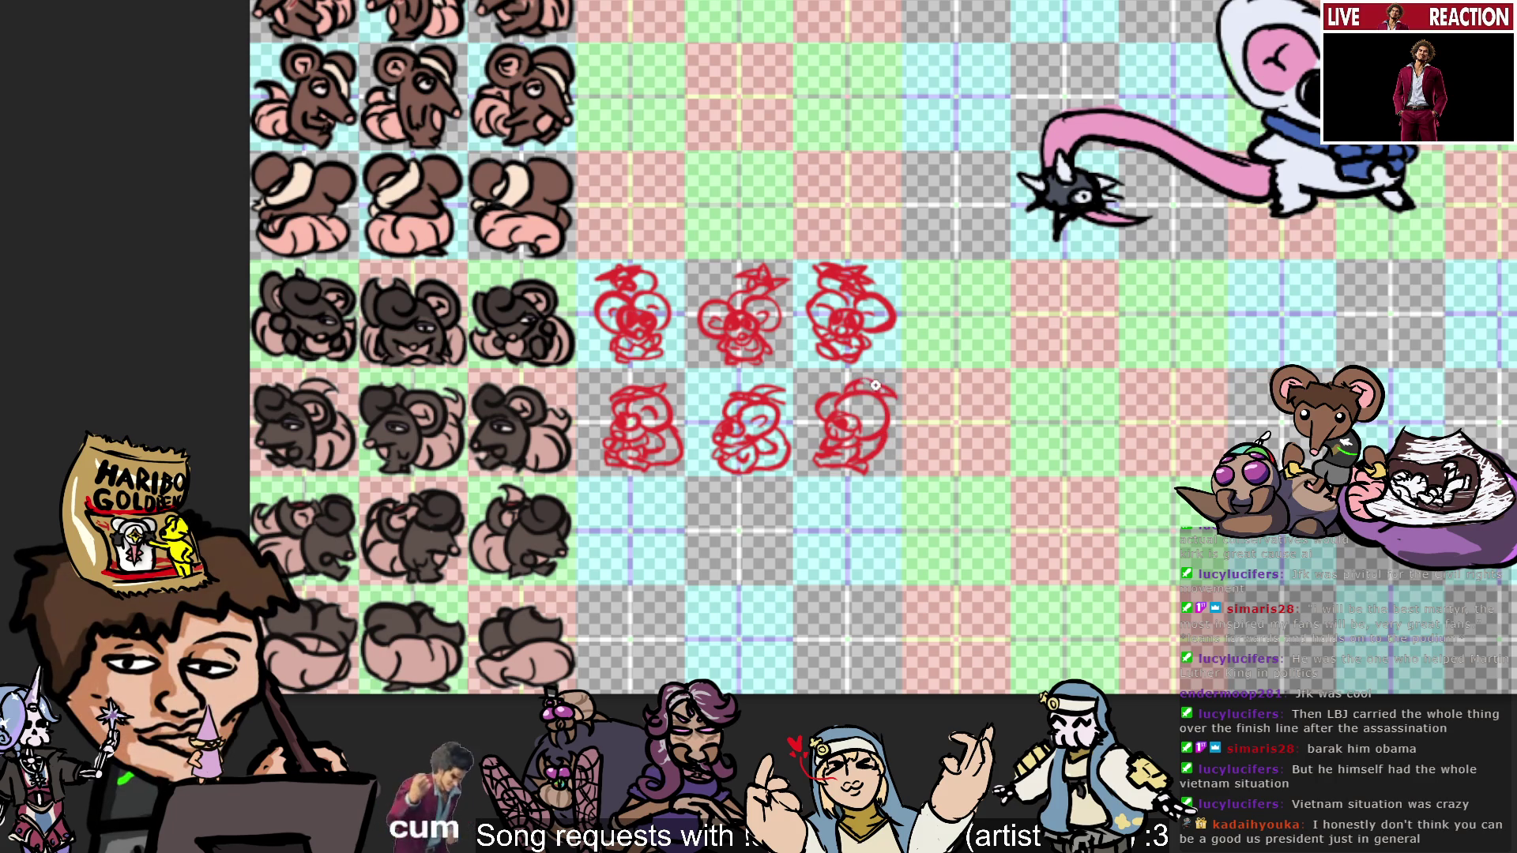
pyautogui.moveTo(862, 380); pyautogui.dragTo(883, 388)
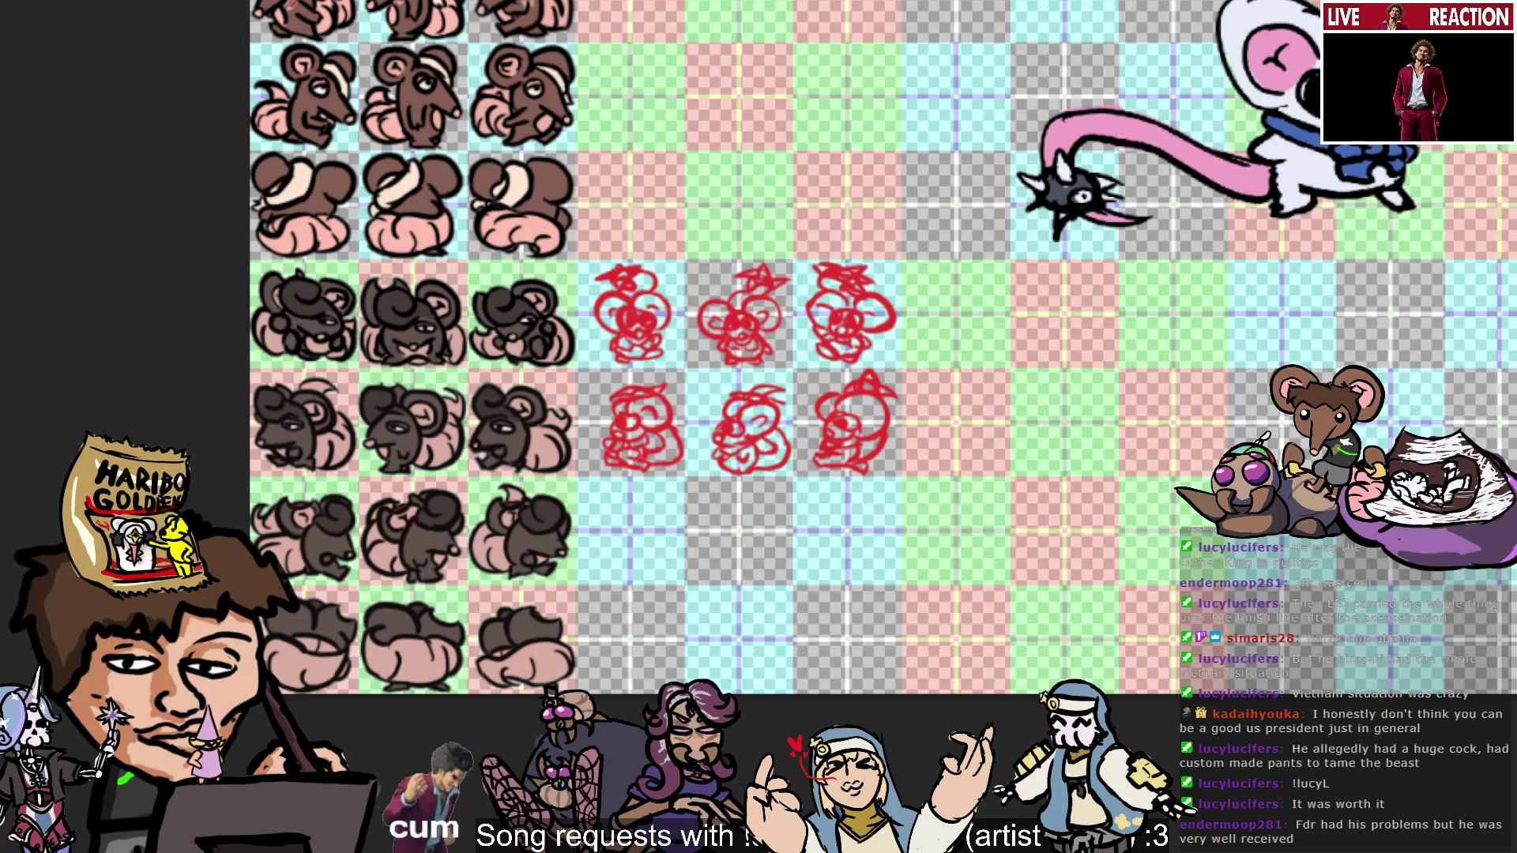
# Lasso the rightmost red curled-mouse rough in the lower sketch row
pyautogui.moveTo(877, 490)
pyautogui.mouseDown()
pyautogui.moveTo(931, 465)
pyautogui.moveTo(907, 379)
pyautogui.moveTo(873, 369)
pyautogui.moveTo(847, 379)
pyautogui.moveTo(821, 427)
pyautogui.moveTo(826, 505)
pyautogui.mouseUp()
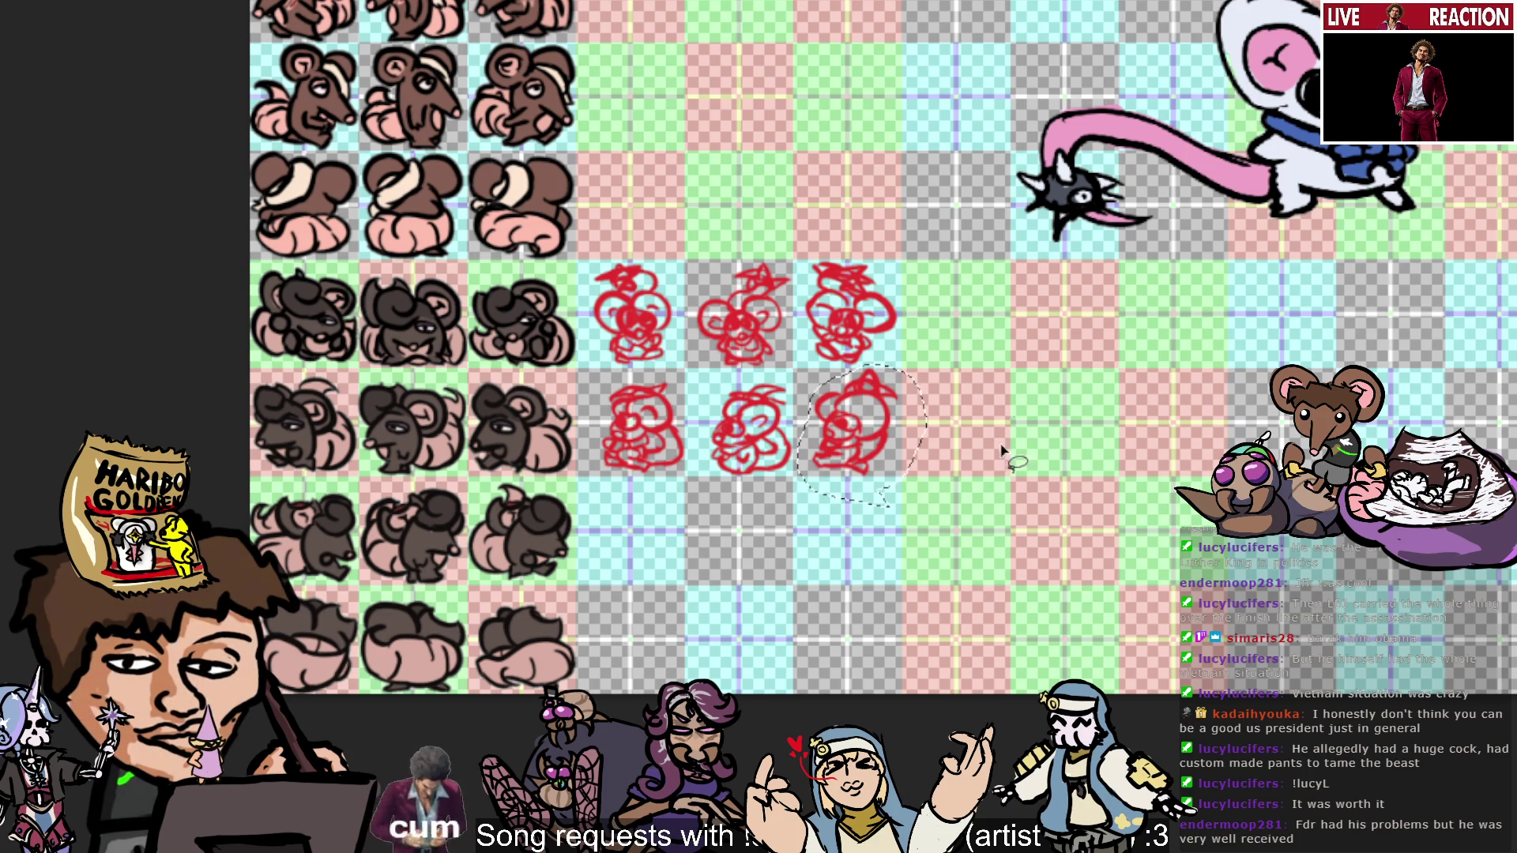
# Free-transform the selected red sketch slightly smaller and commit the resize
pyautogui.hotkey('ctrl', 't')
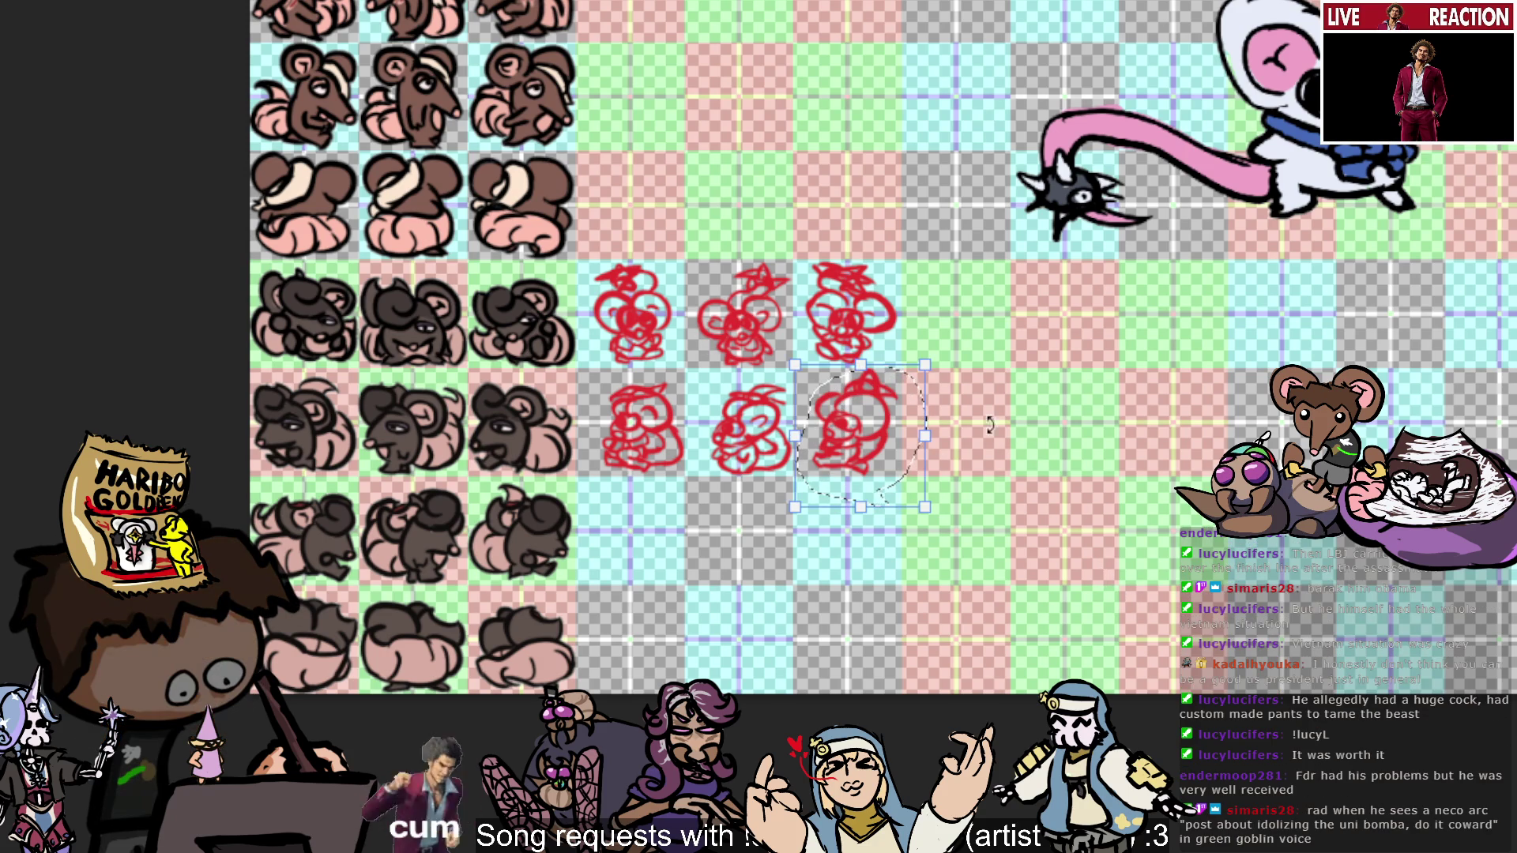
pyautogui.moveTo(944, 359); pyautogui.dragTo(928, 379)
pyautogui.press('Return')
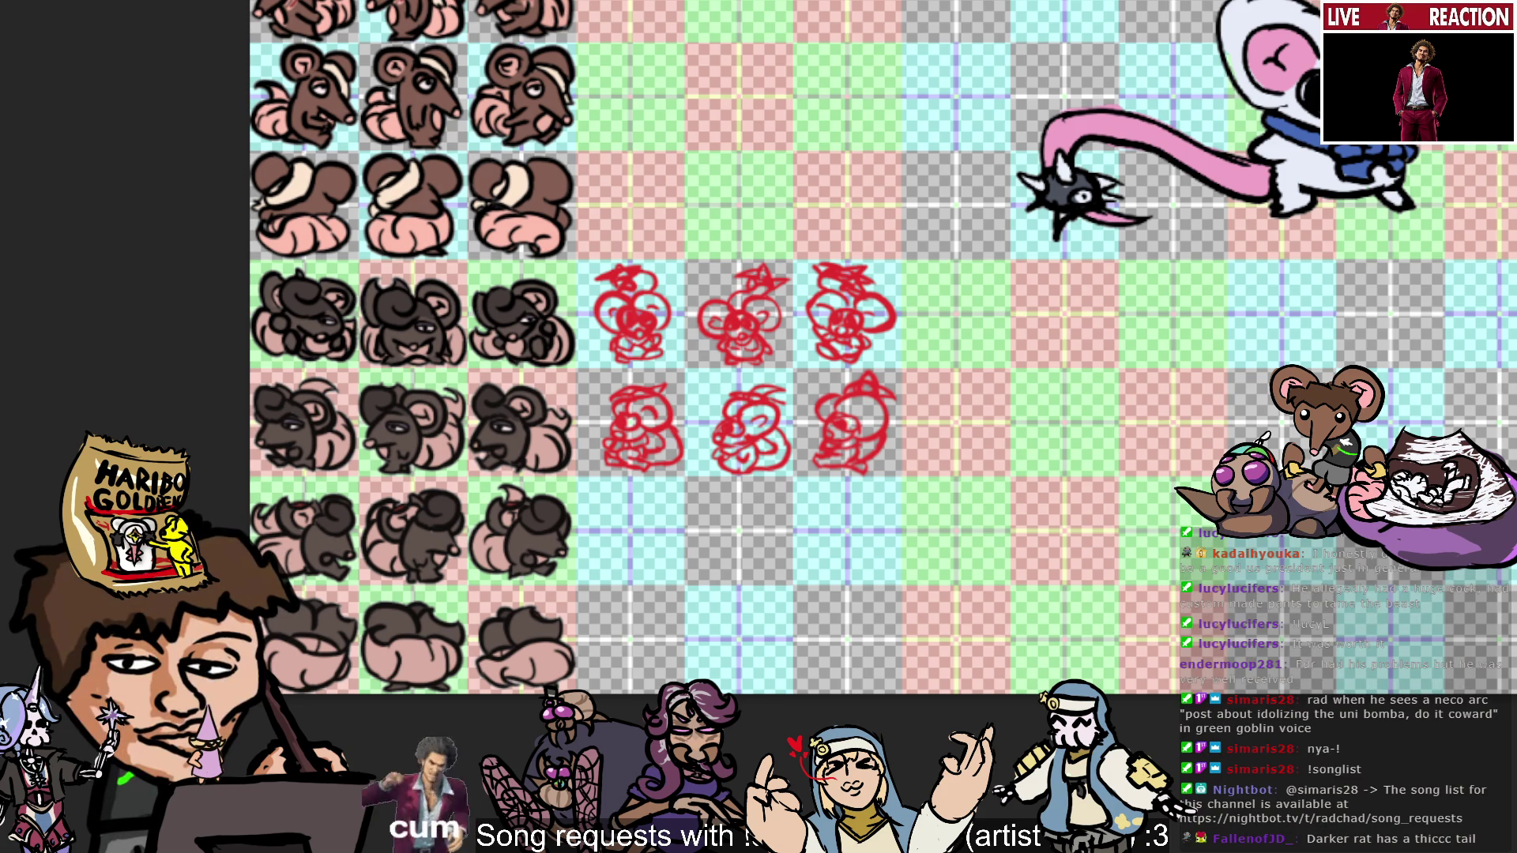
pyautogui.moveTo(372, 619); pyautogui.dragTo(646, 618)
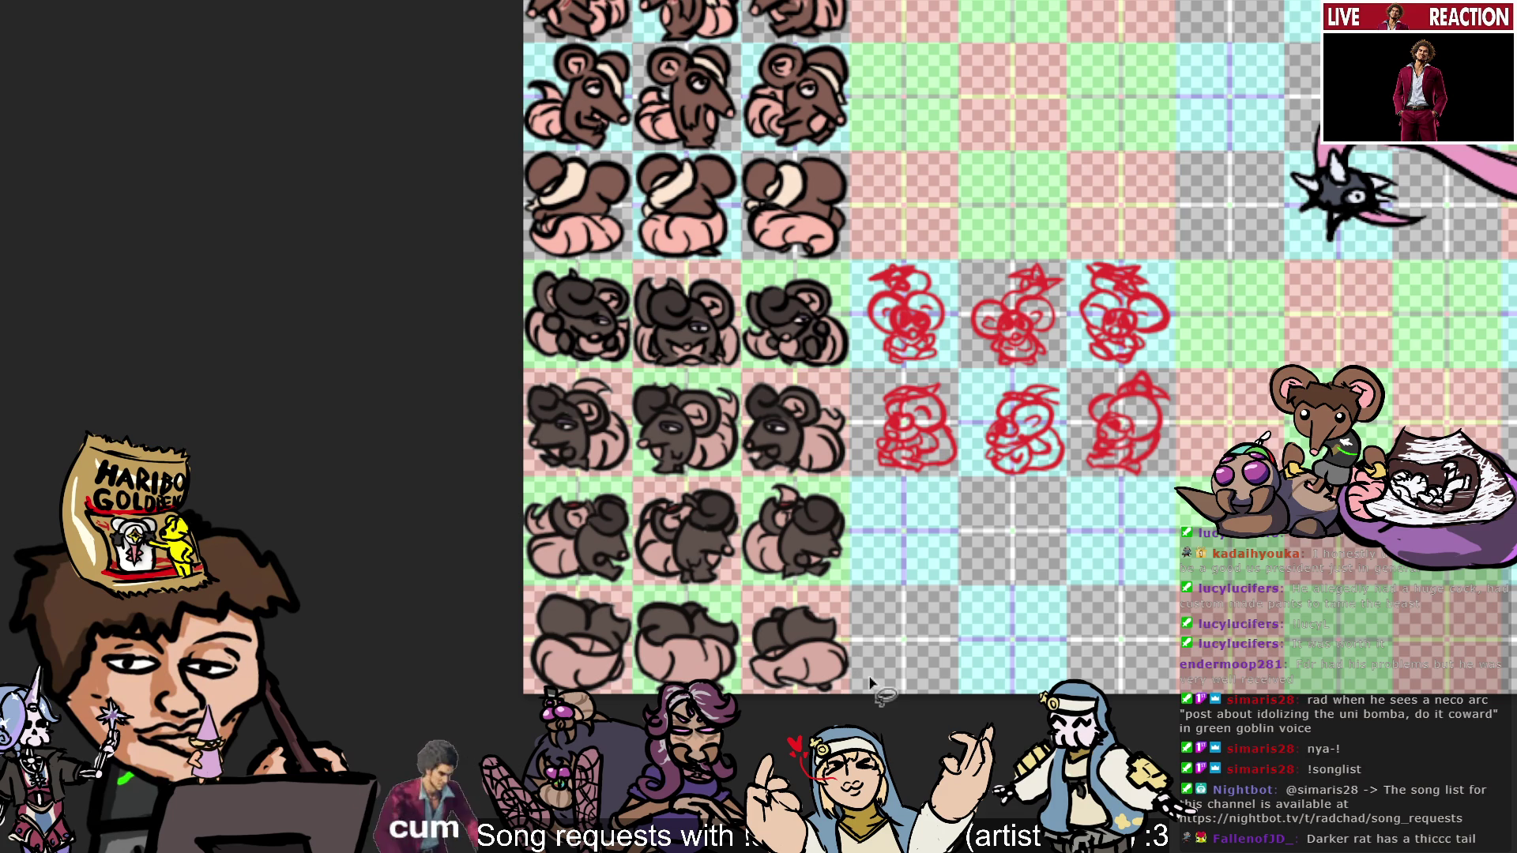
pyautogui.scroll(3, 869, 683)
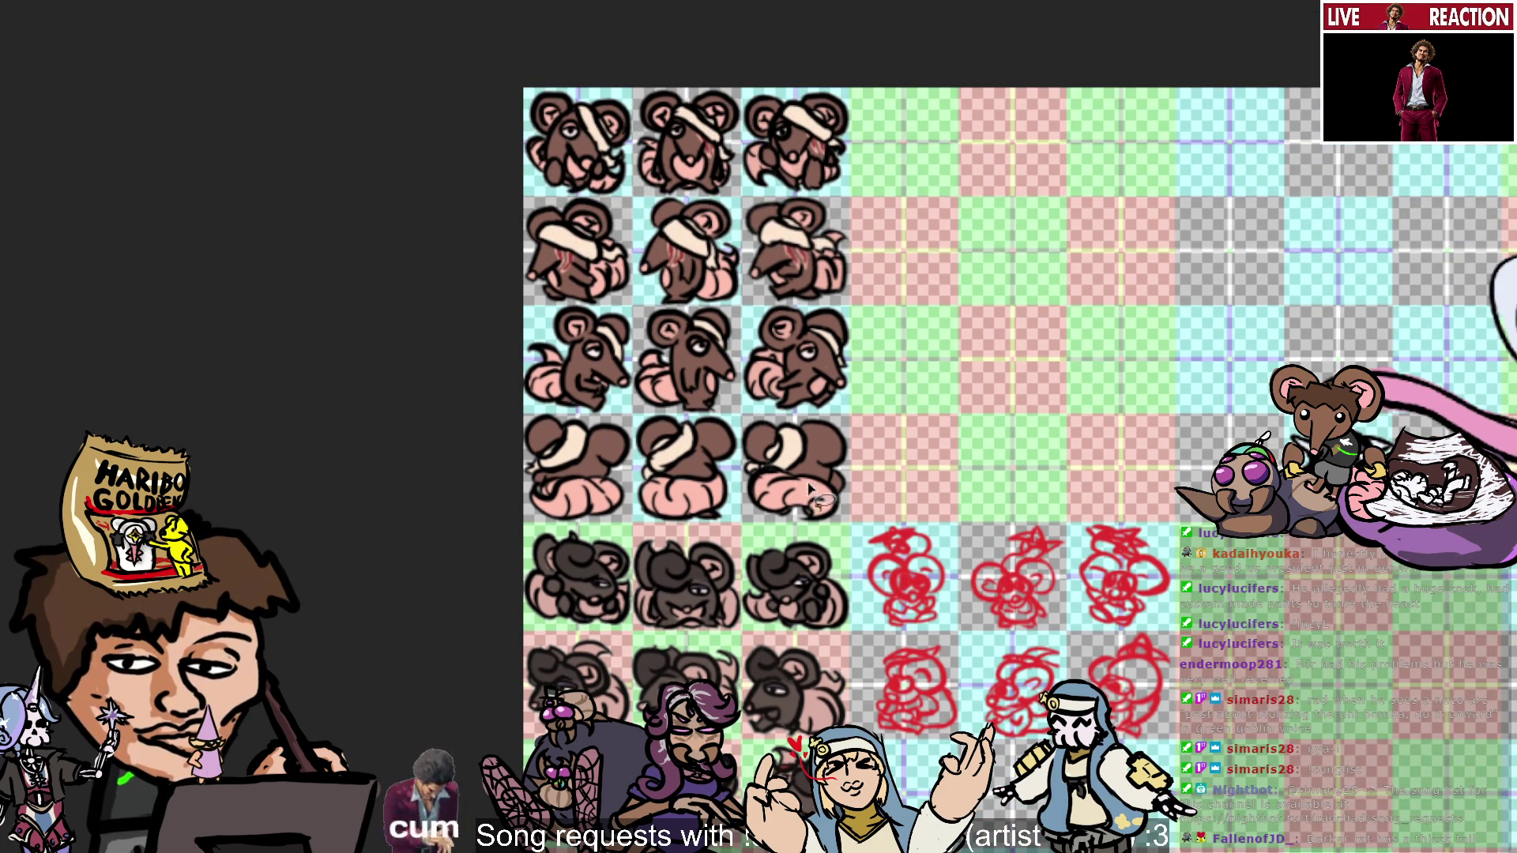
pyautogui.scroll(-4, 846, 269)
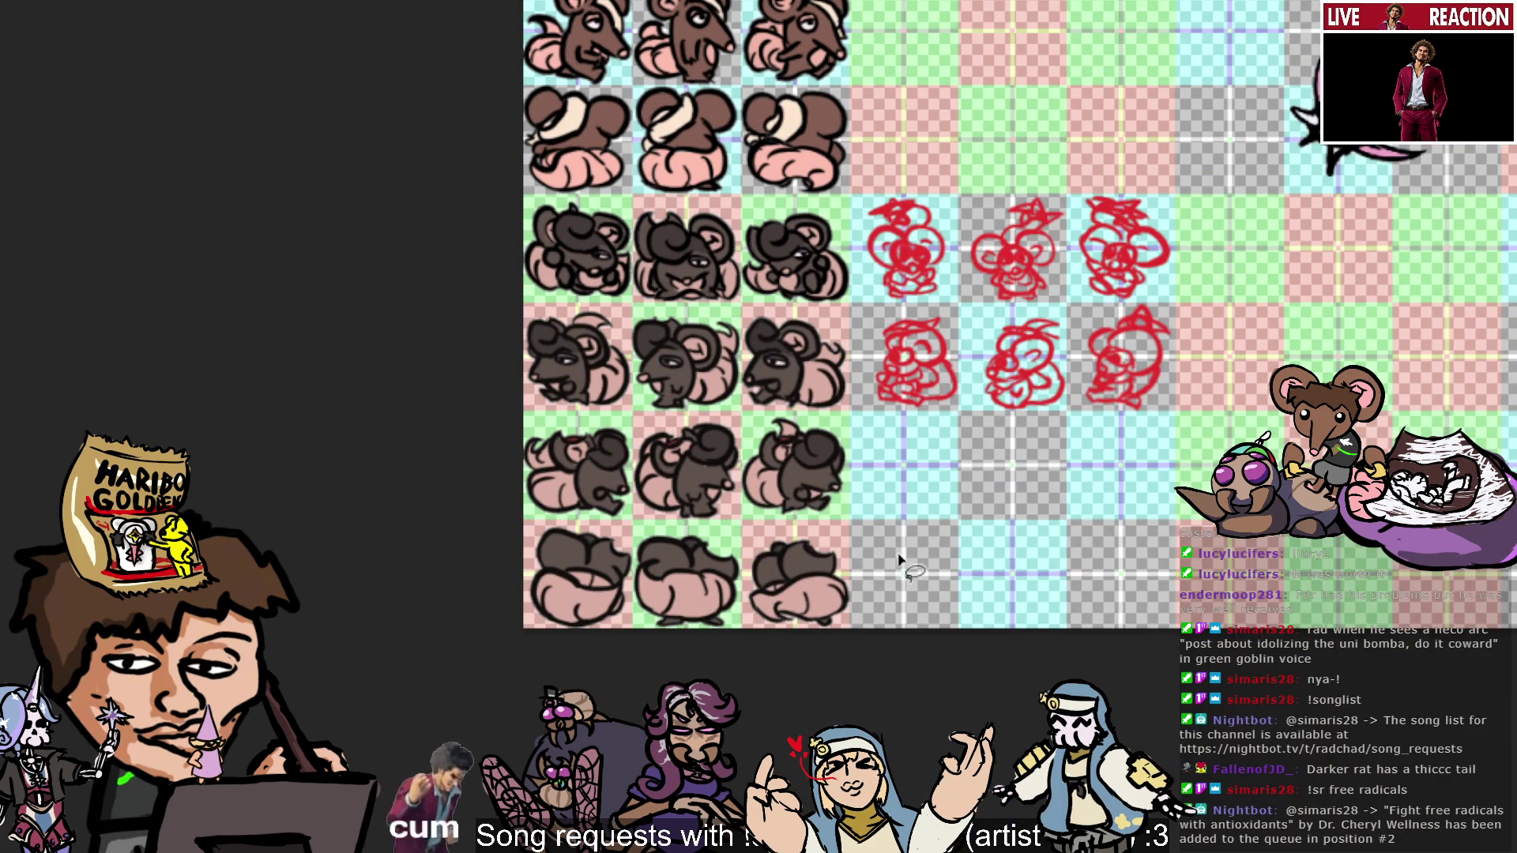
pyautogui.scroll(1, 1040, 541)
pyautogui.scroll(-1, 1039, 541)
pyautogui.scroll(1, 988, 553)
pyautogui.scroll(-1, 932, 565)
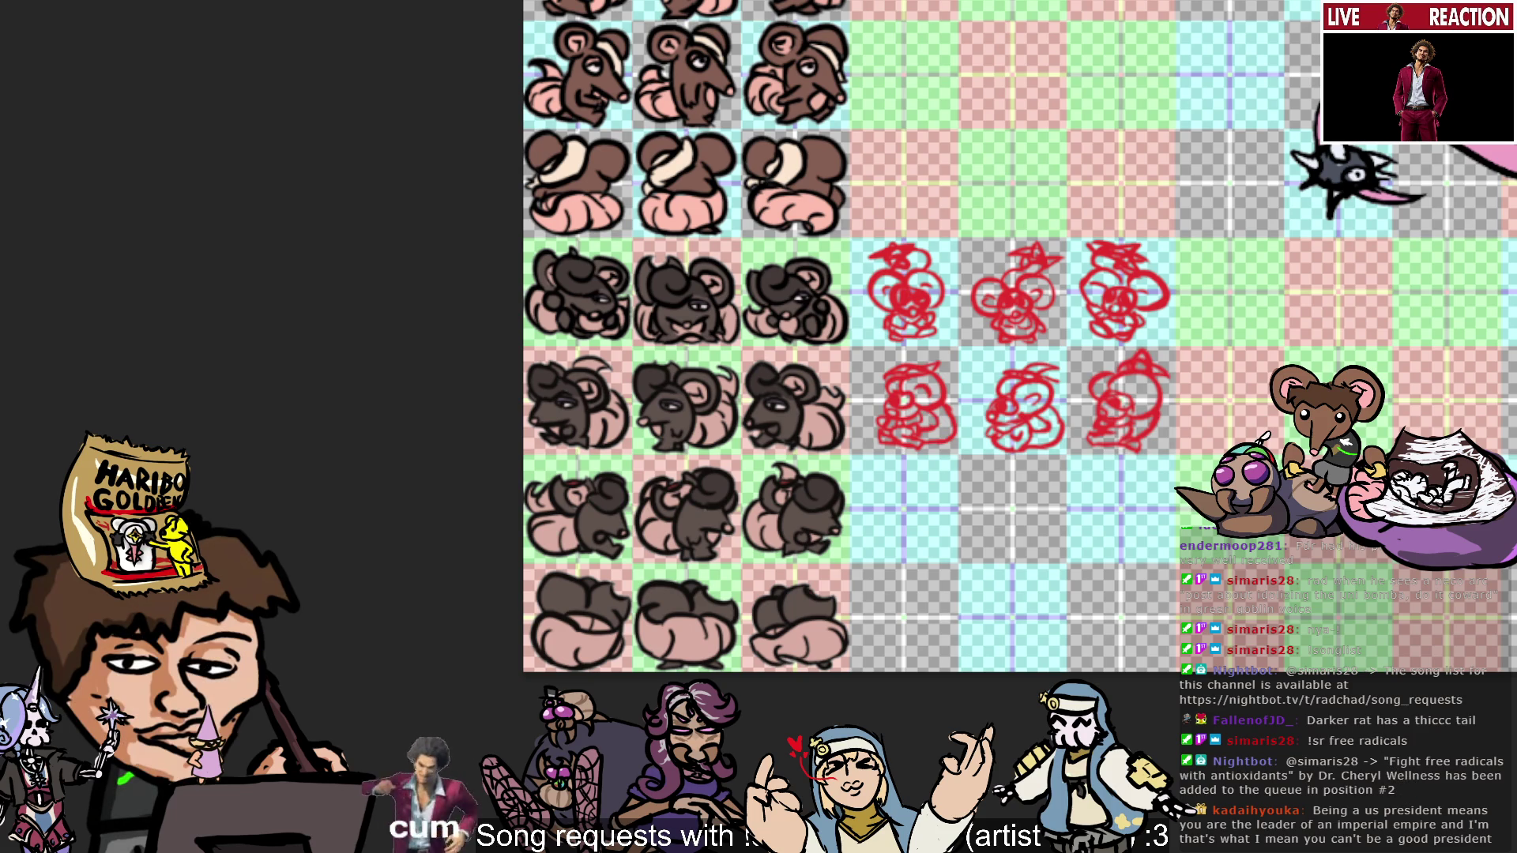
# Paste the second red row, move it into the empty row, flip it horizontally, and align it to the cells
pyautogui.hotkey('ctrl', 'v')
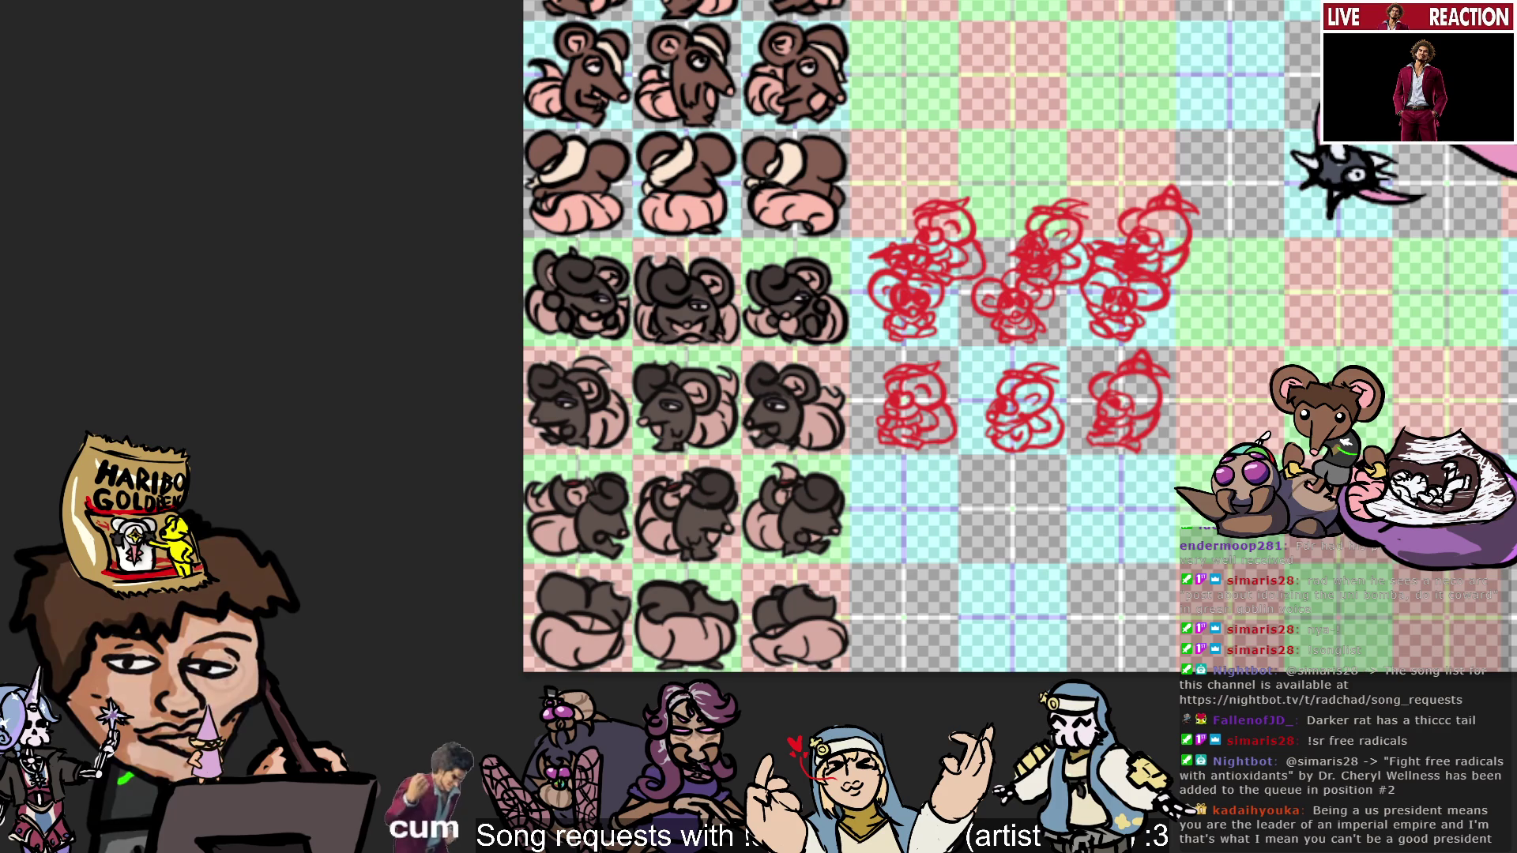
pyautogui.hotkey('ctrl', 'v')
pyautogui.moveTo(889, 269); pyautogui.dragTo(879, 350)
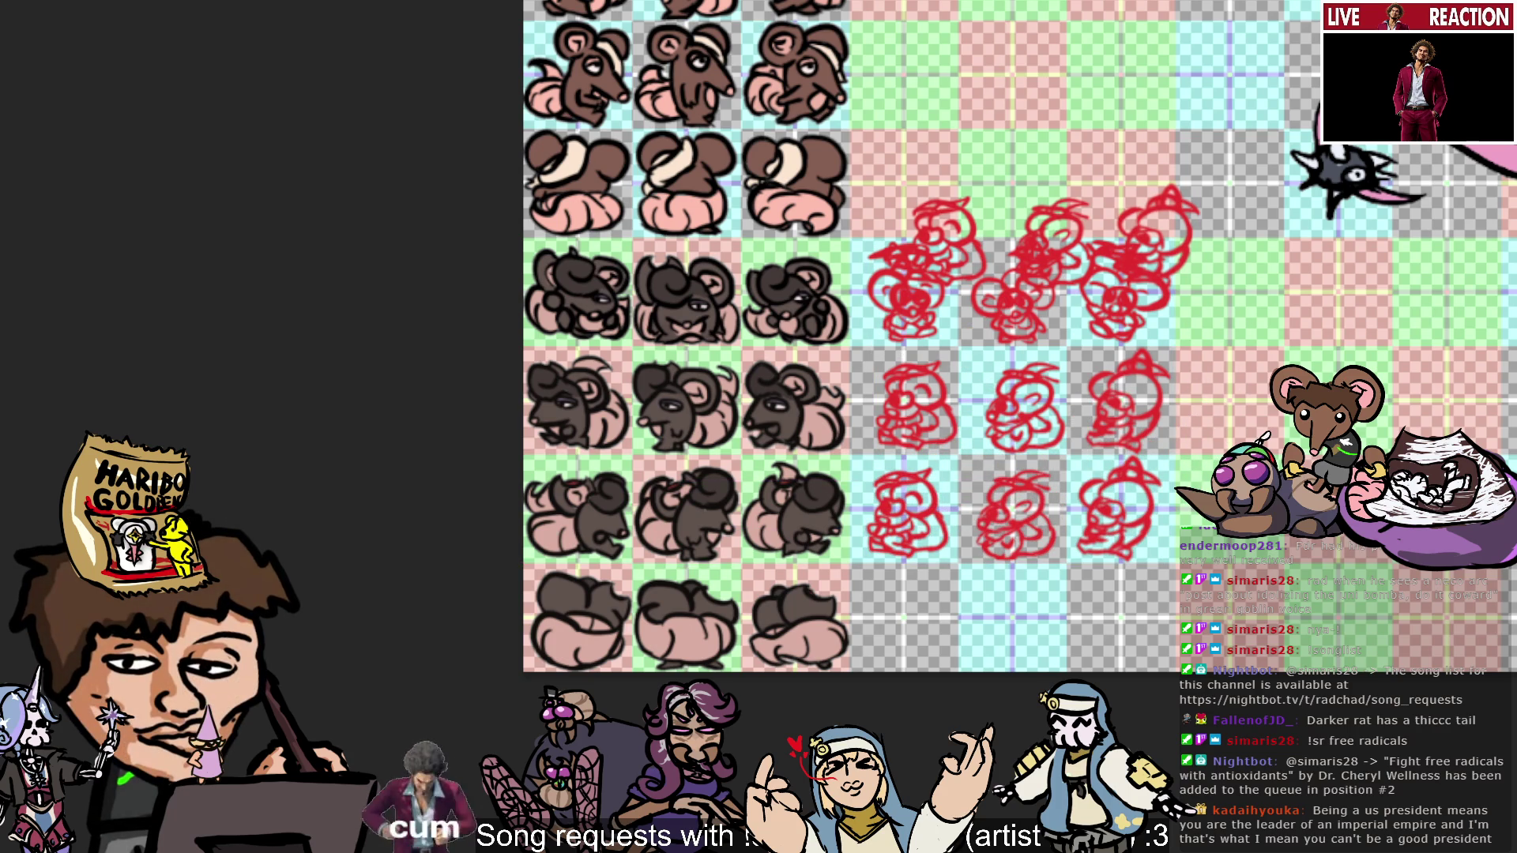
pyautogui.hotkey('ctrl', 'shift', 'h')
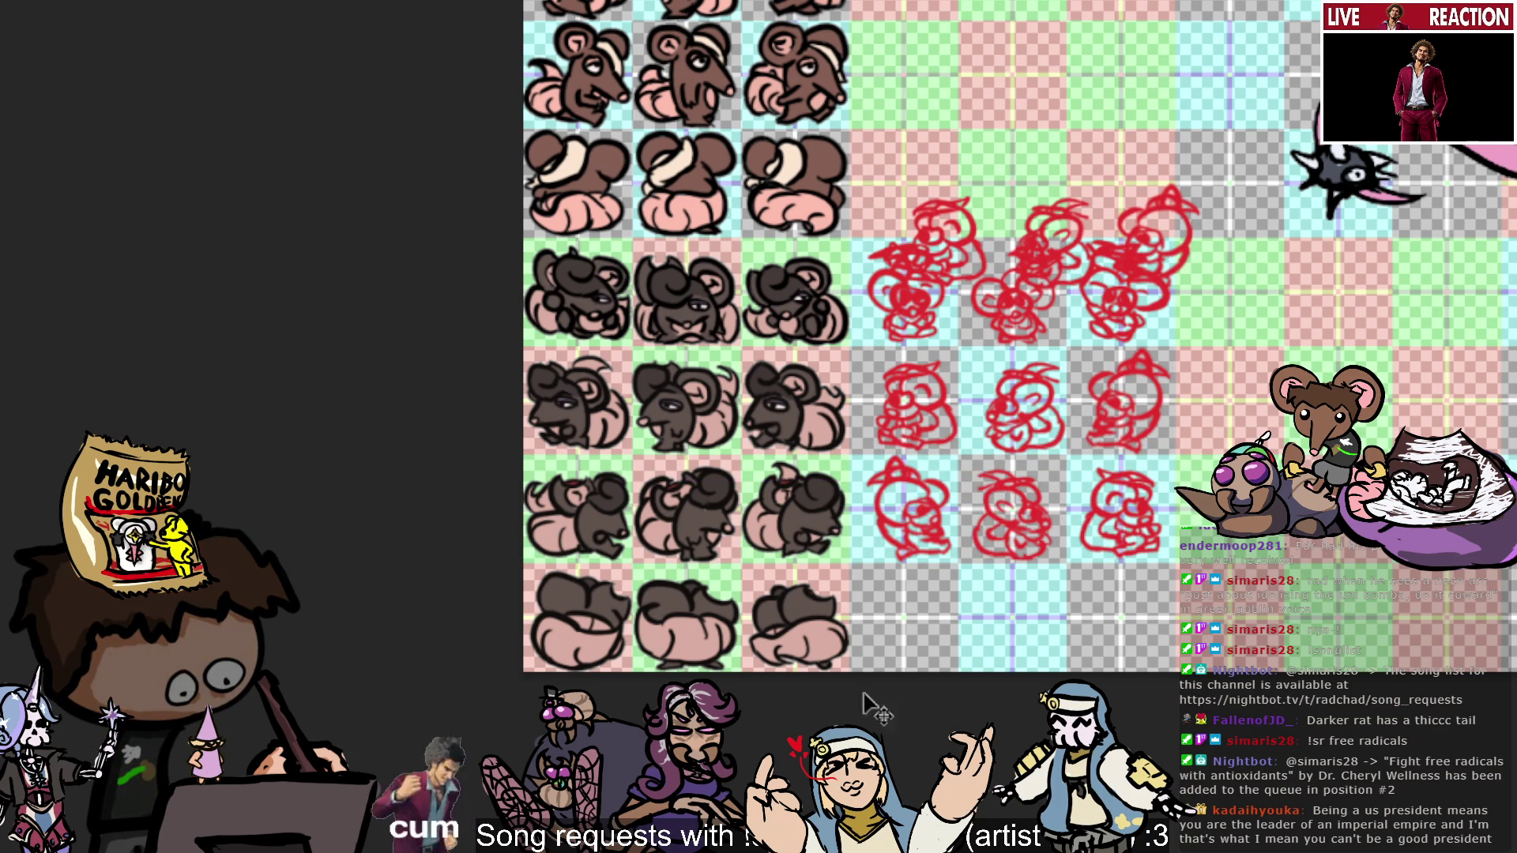
pyautogui.moveTo(1281, 561); pyautogui.dragTo(1279, 558)
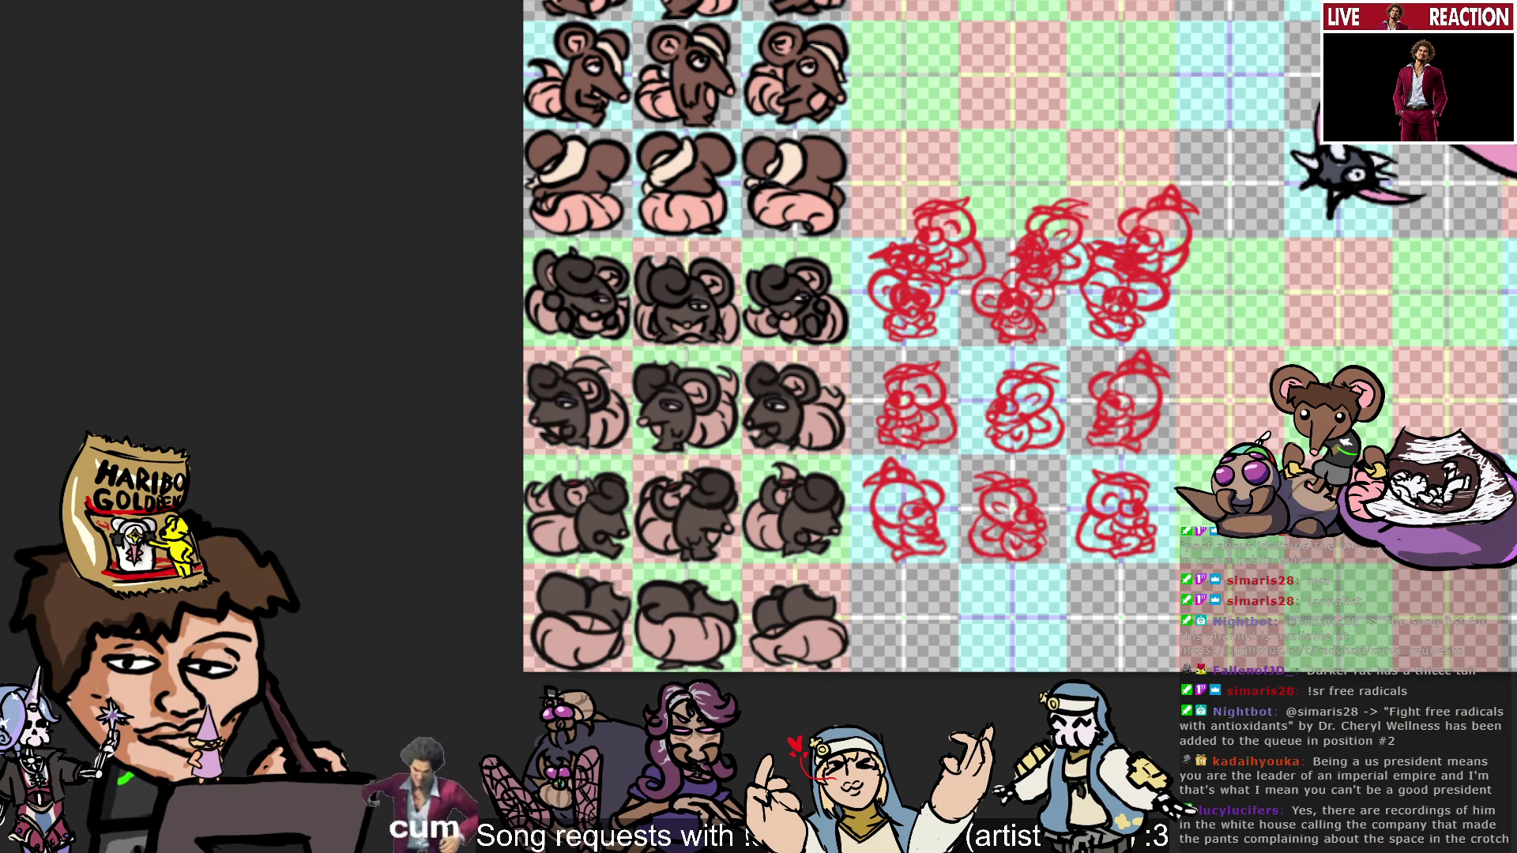
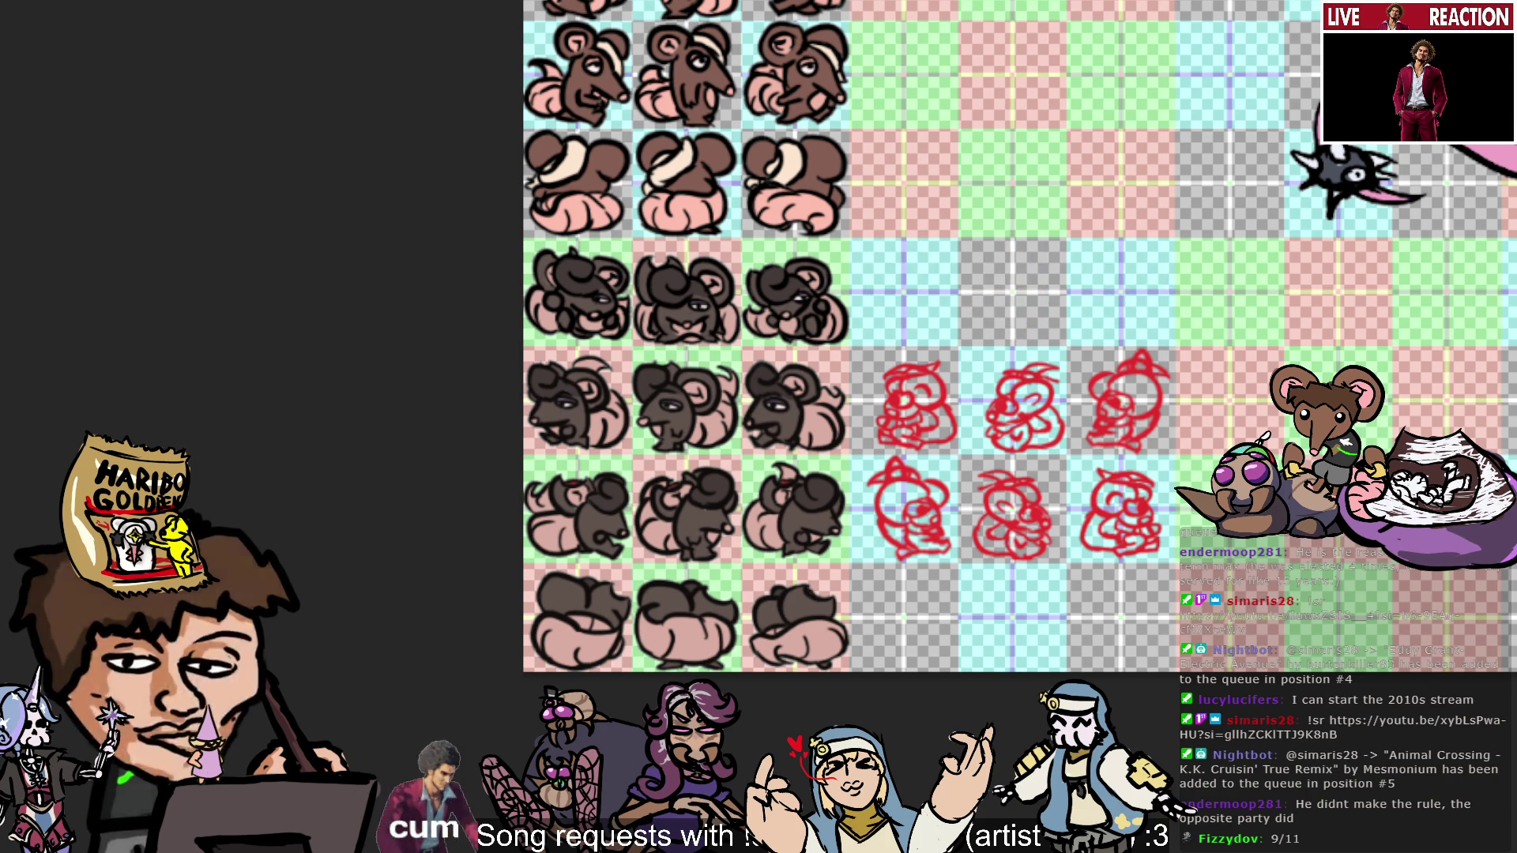
# Paste a copy of the red sketch row and fix it in the bottom-row cells
pyautogui.hotkey('ctrl', 'v')
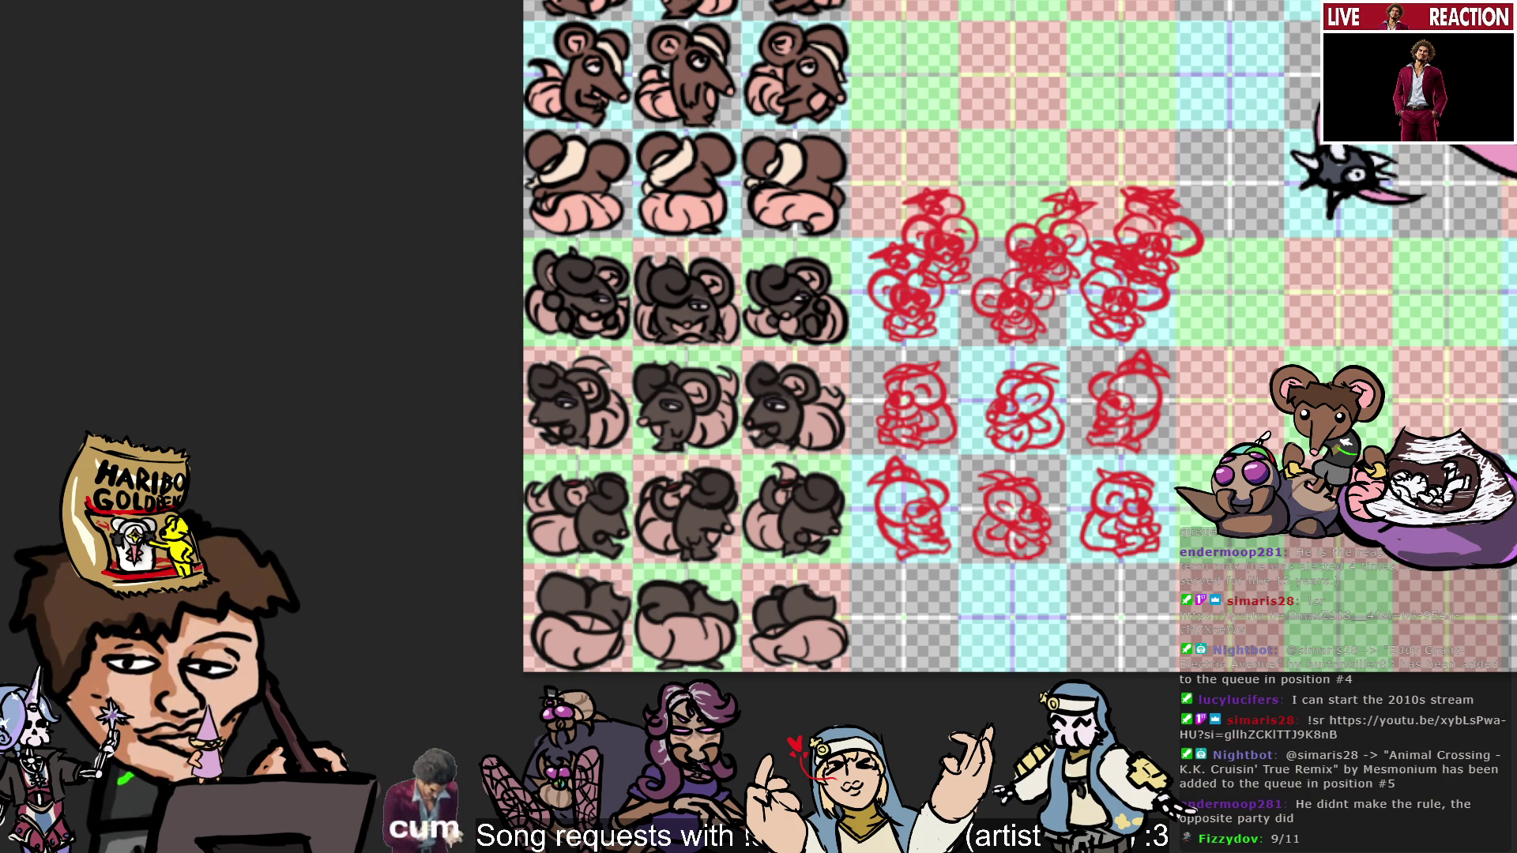
pyautogui.moveTo(1404, 343)
pyautogui.mouseDown()
pyautogui.moveTo(1391, 604)
pyautogui.moveTo(1367, 720)
pyautogui.mouseUp()
pyautogui.press('Return')
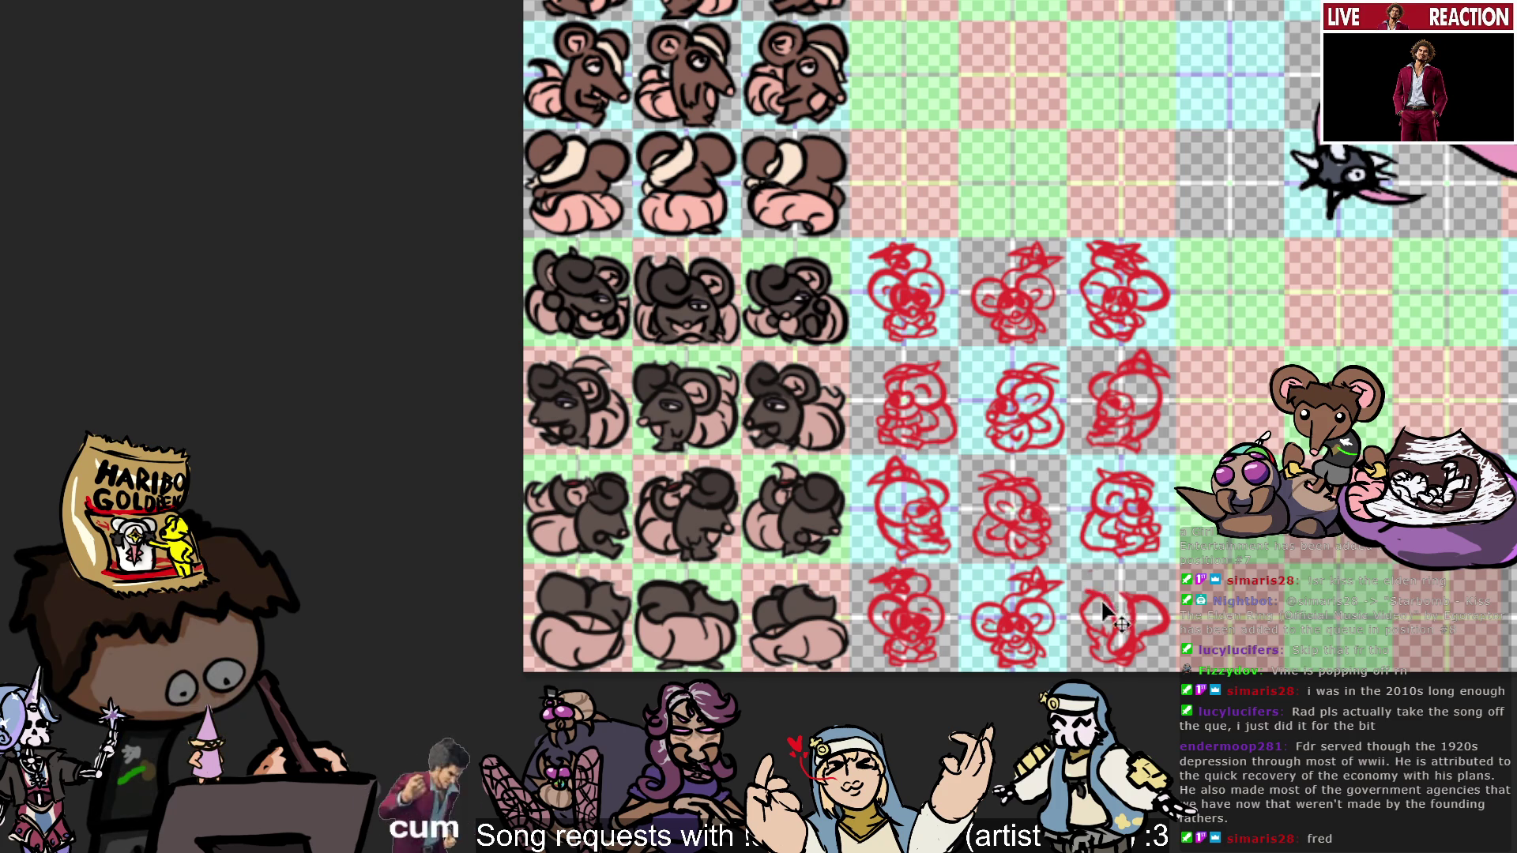
pyautogui.hotkey('ctrl', 'z')
pyautogui.hotkey('ctrl', 'z')
pyautogui.hotkey('ctrl', 'z')
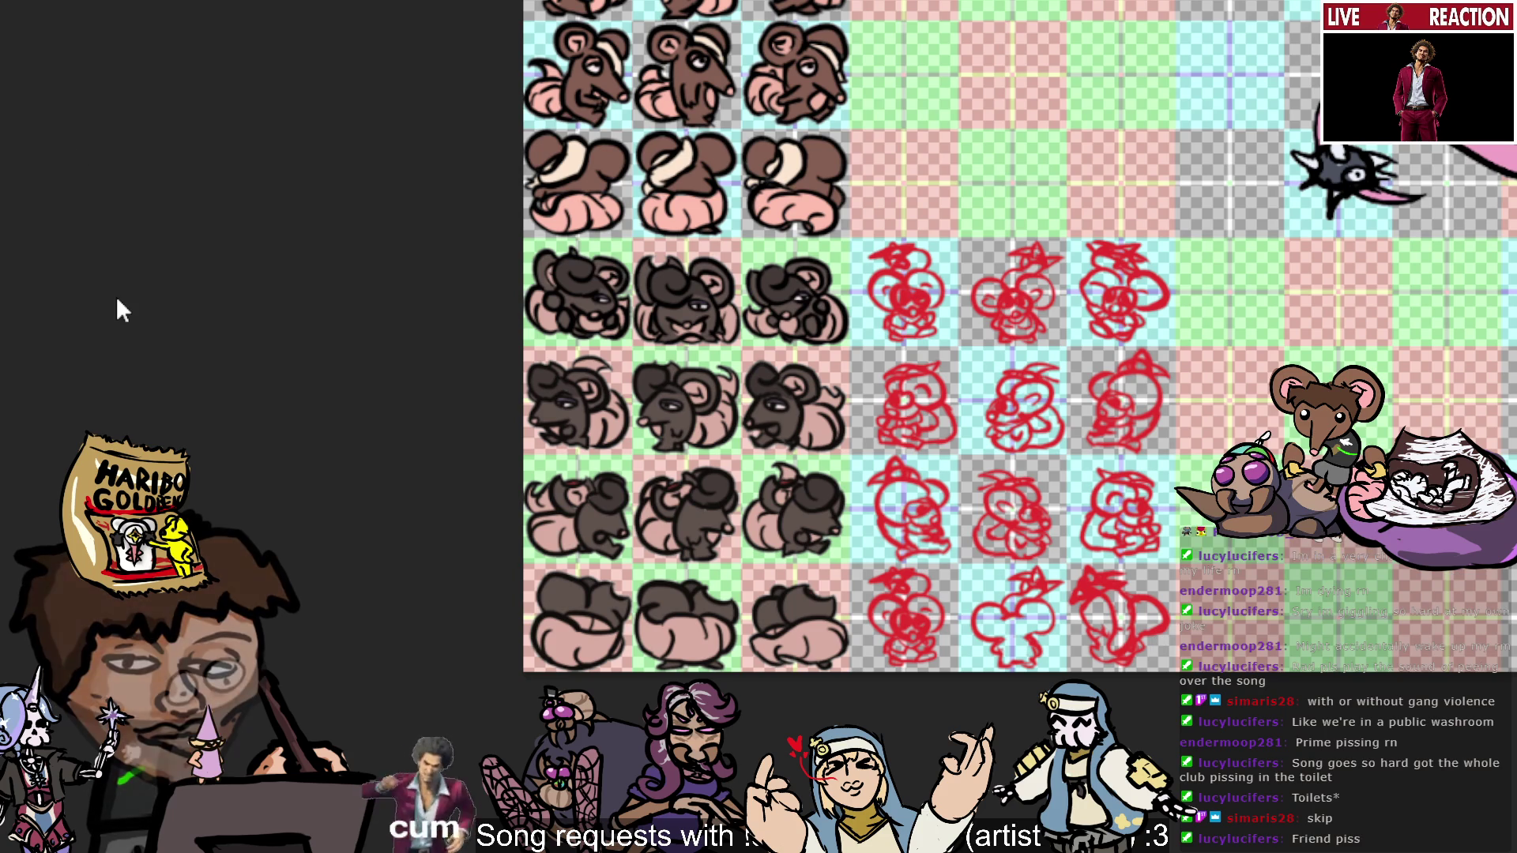
# Undo twice to compare earlier versions of the bottom-row red sketches
pyautogui.hotkey('ctrl', 'z')
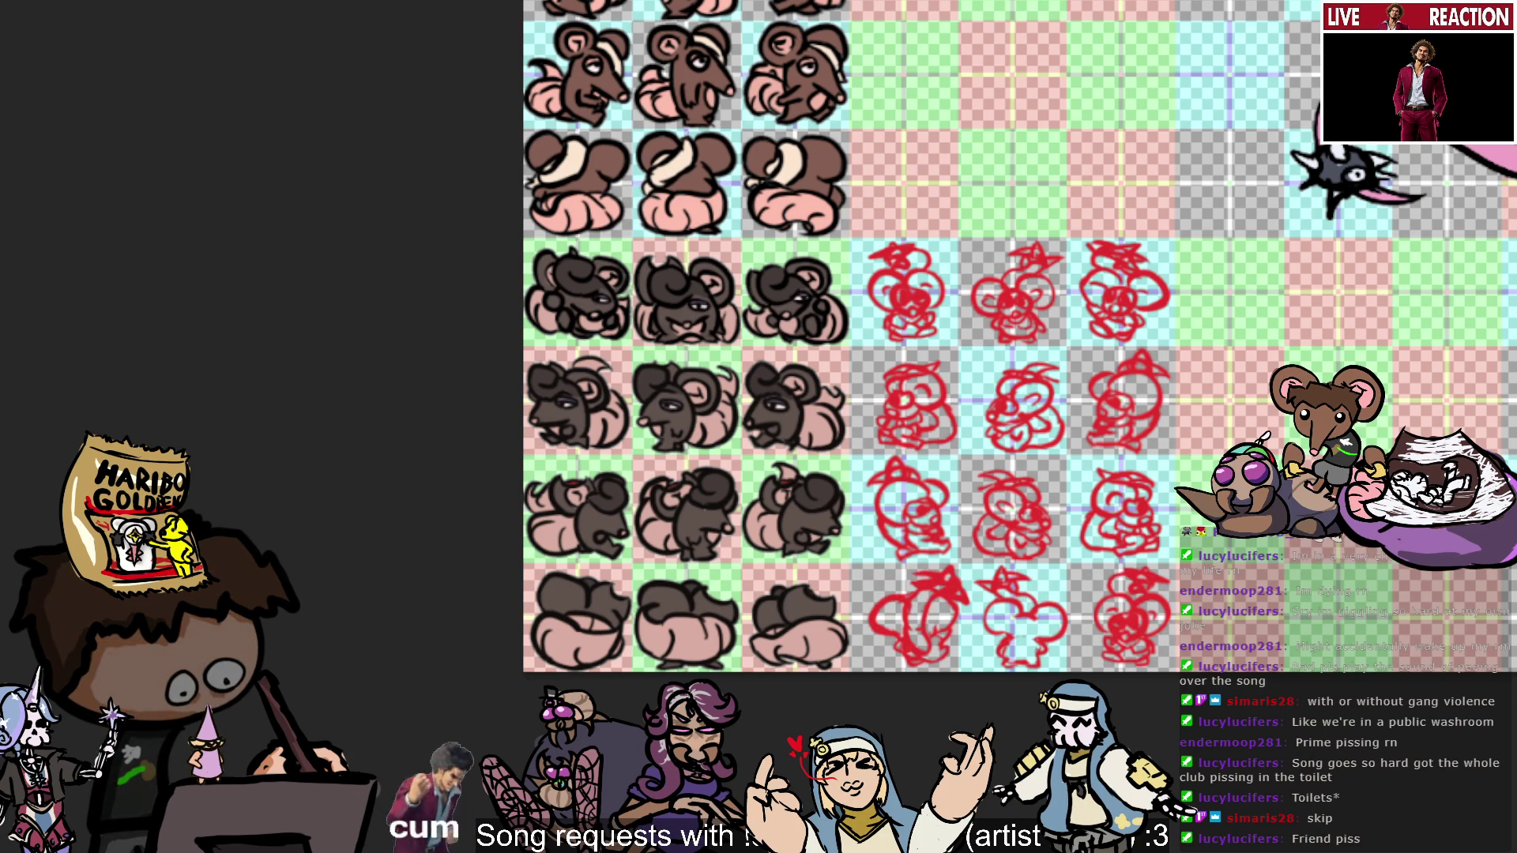
pyautogui.hotkey('ctrl', 'z')
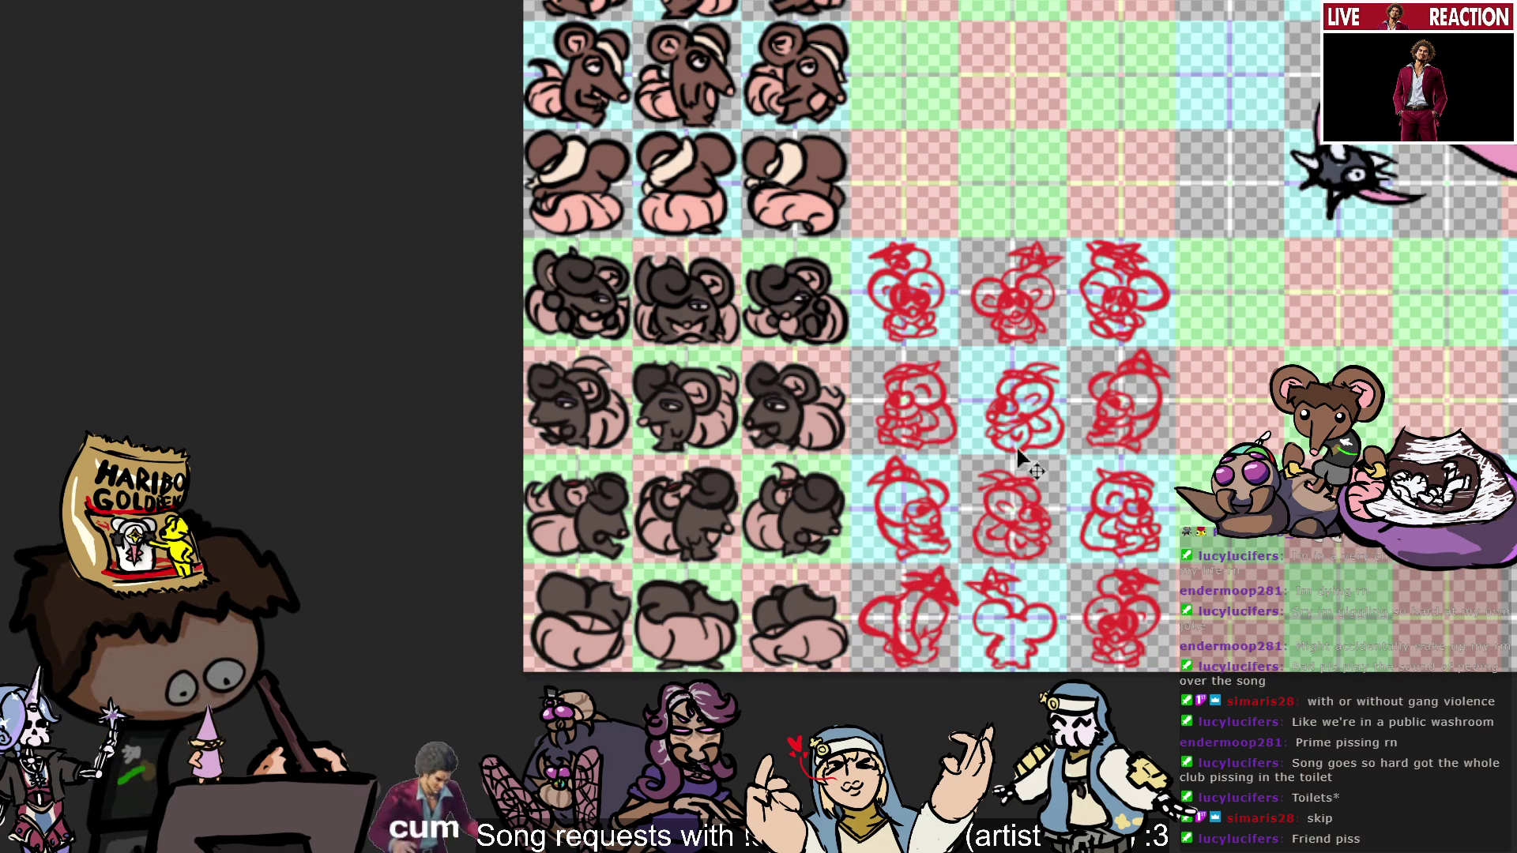